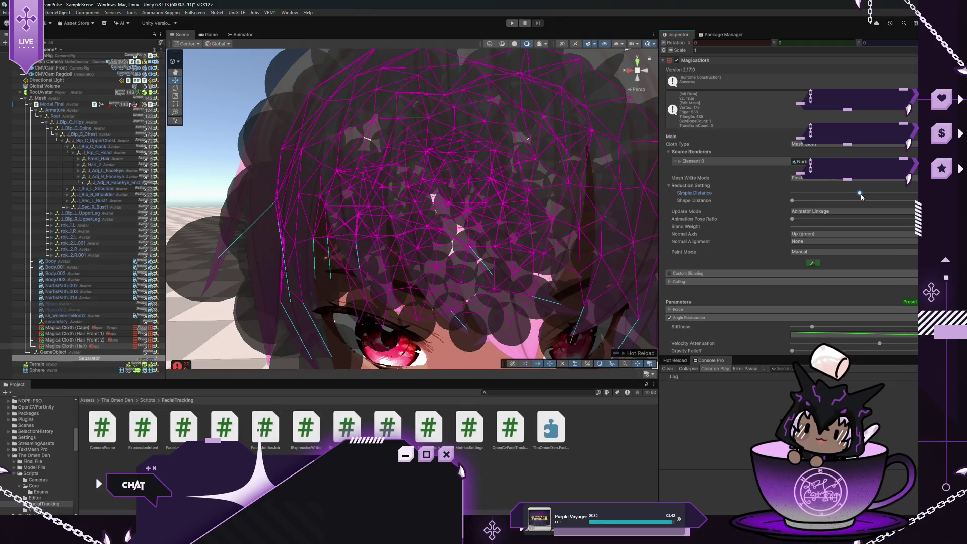
Raise the hair cloth's Simple Distance and Shape Distance so the proxy mesh drops to about 59 vertices
left_click_drag(861, 197, 863, 197)
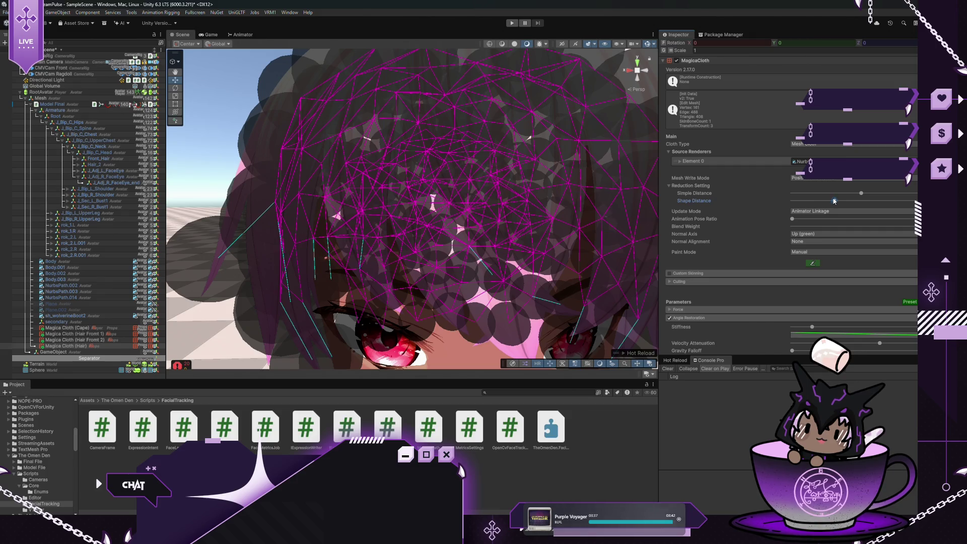
left_click_drag(834, 200, 901, 202)
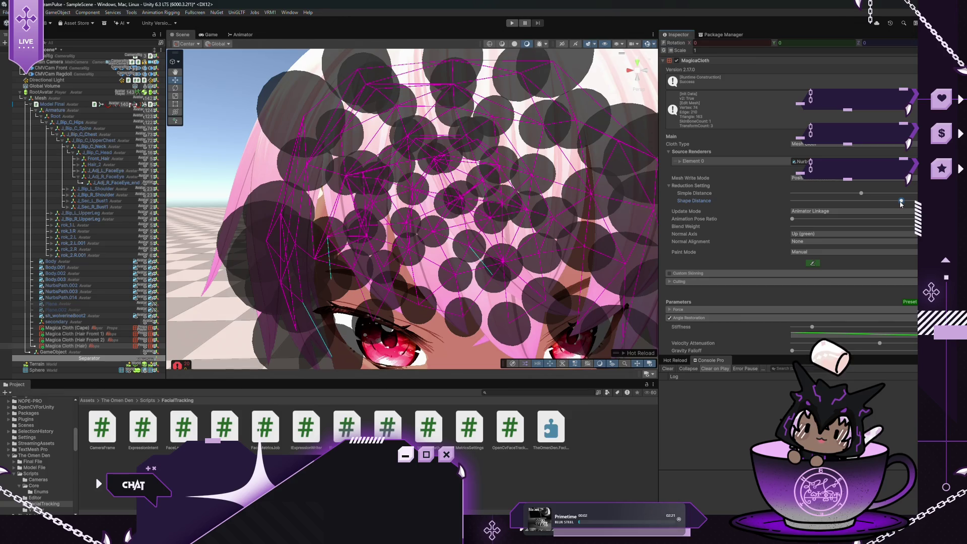
scroll(522, 206, "down", 5)
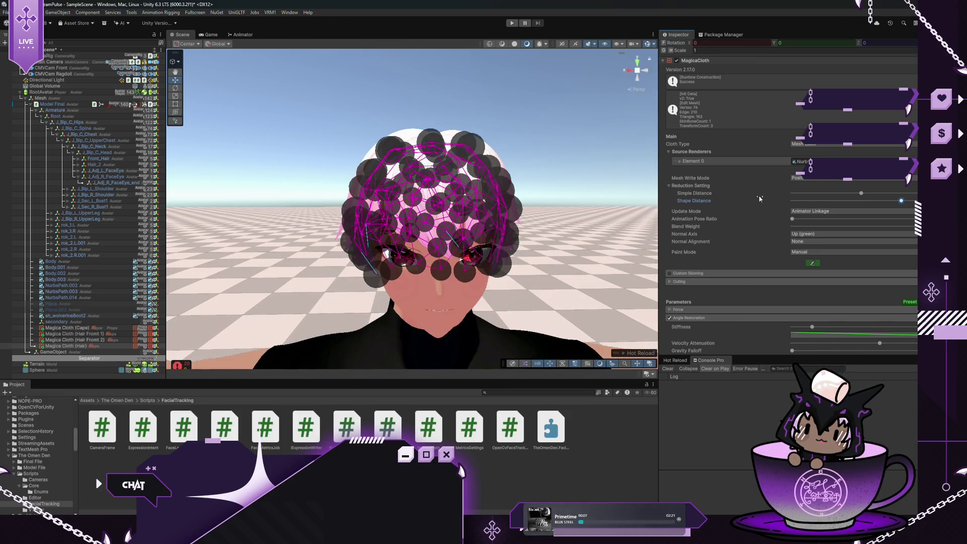
left_click_drag(867, 197, 874, 196)
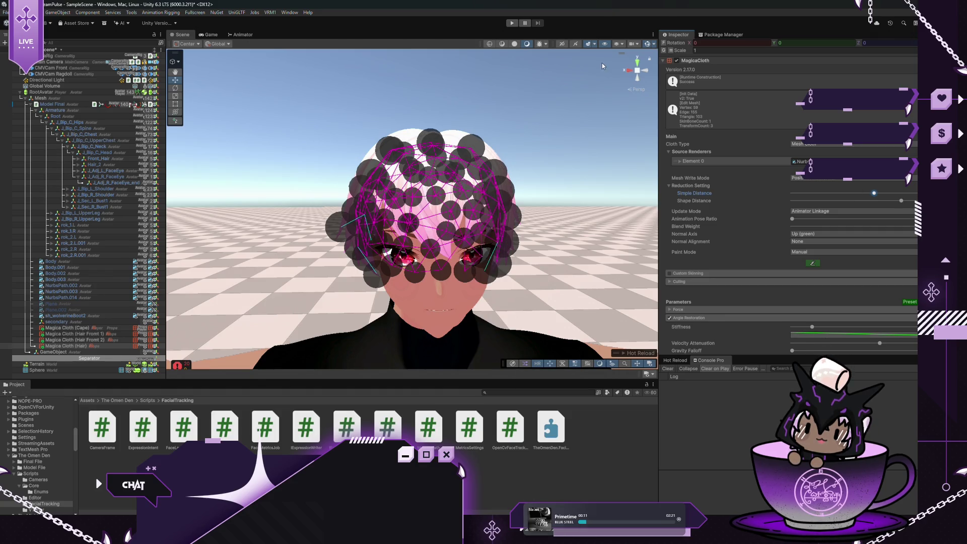
left_click(3, 13)
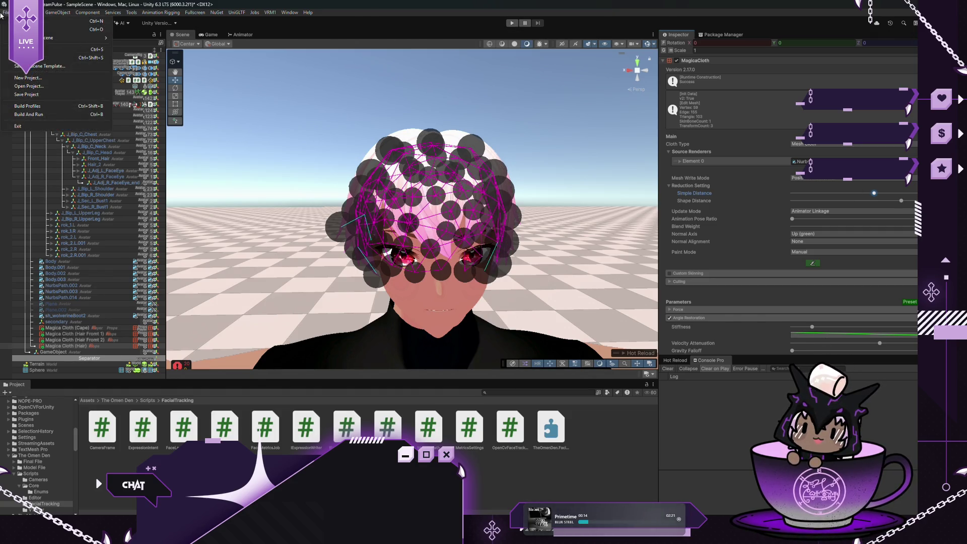
key("Escape")
scroll(786, 251, "down", 3)
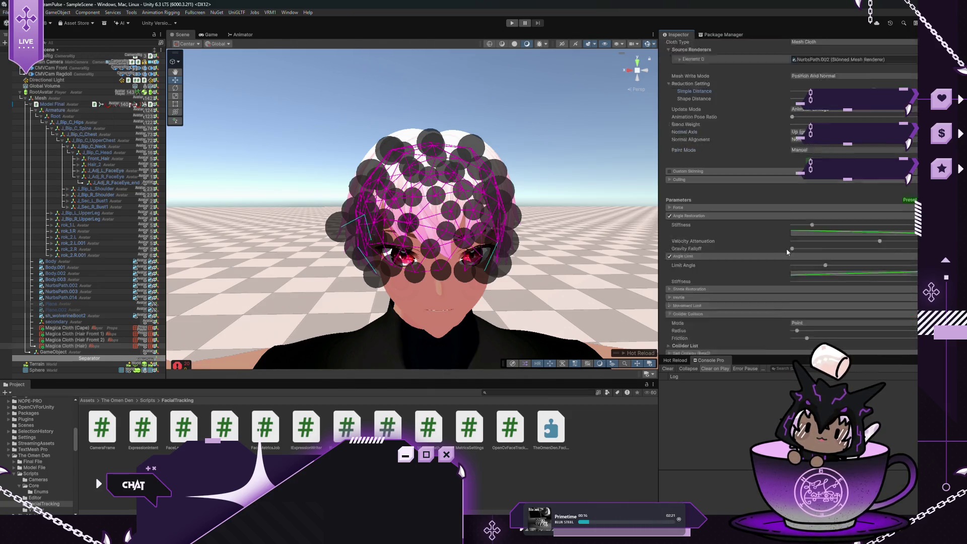
scroll(786, 249, "down", 1)
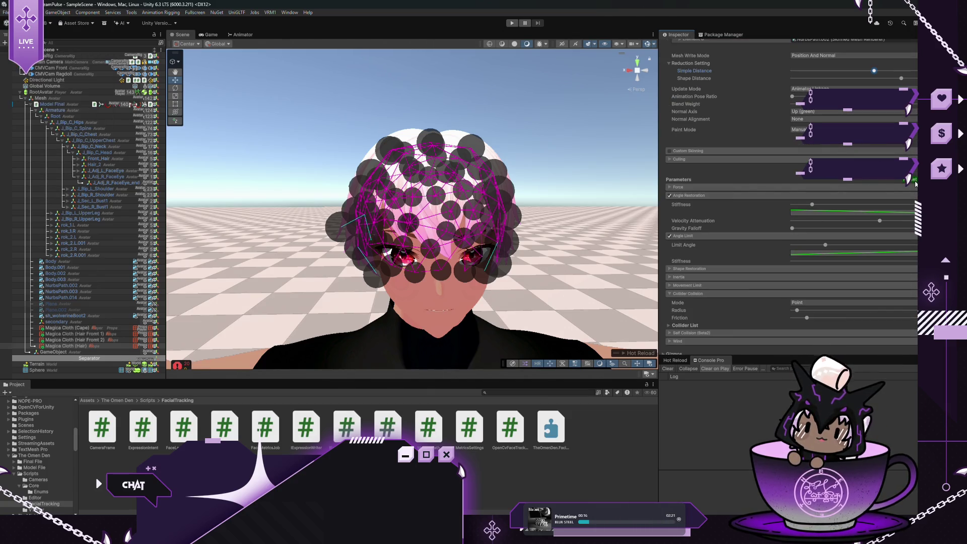
Start play mode and select Model Final in the Hierarchy
left_click(512, 23)
scroll(677, 157, "down", 2)
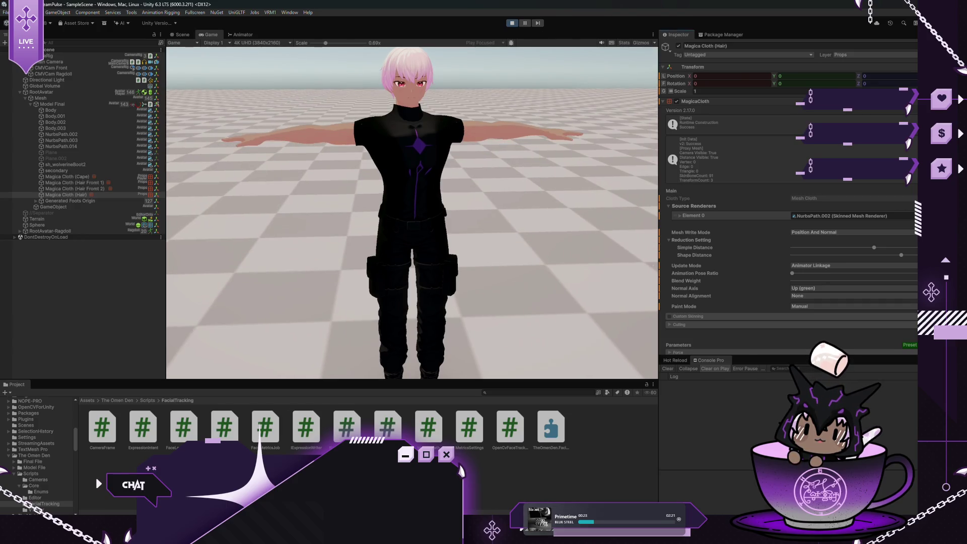
left_click(52, 93)
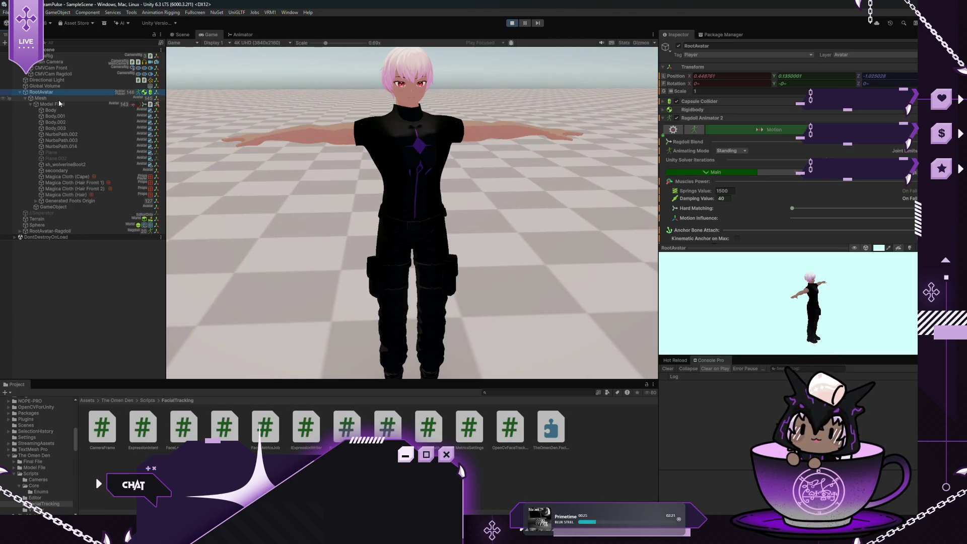
left_click(73, 105)
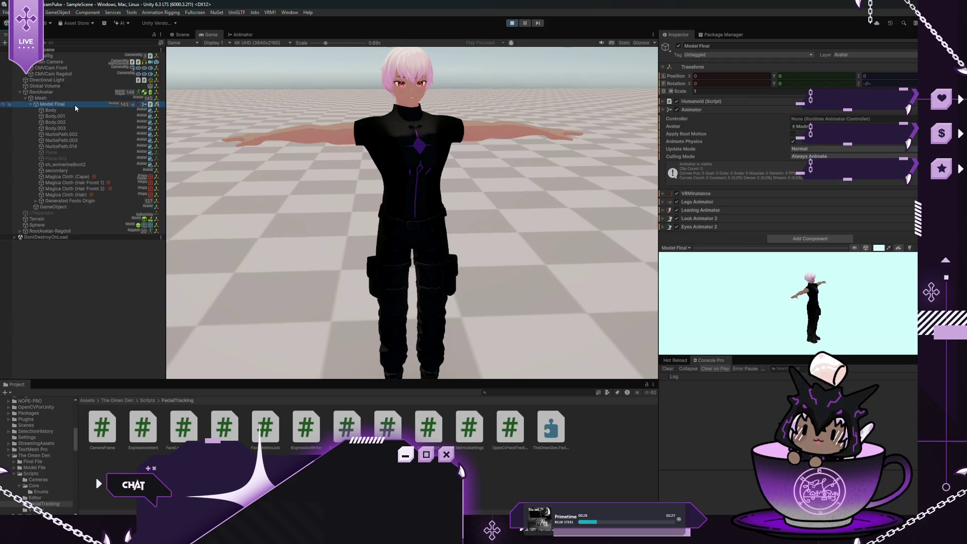
Turn and tilt the avatar through its Rotation Y and X fields, then stop play mode
mouse_move(777, 85)
left_mouse_down()
mouse_move(766, 82)
mouse_move(839, 124)
mouse_move(833, 192)
mouse_move(678, 176)
mouse_move(806, 117)
mouse_move(728, 95)
mouse_move(774, 119)
left_mouse_up()
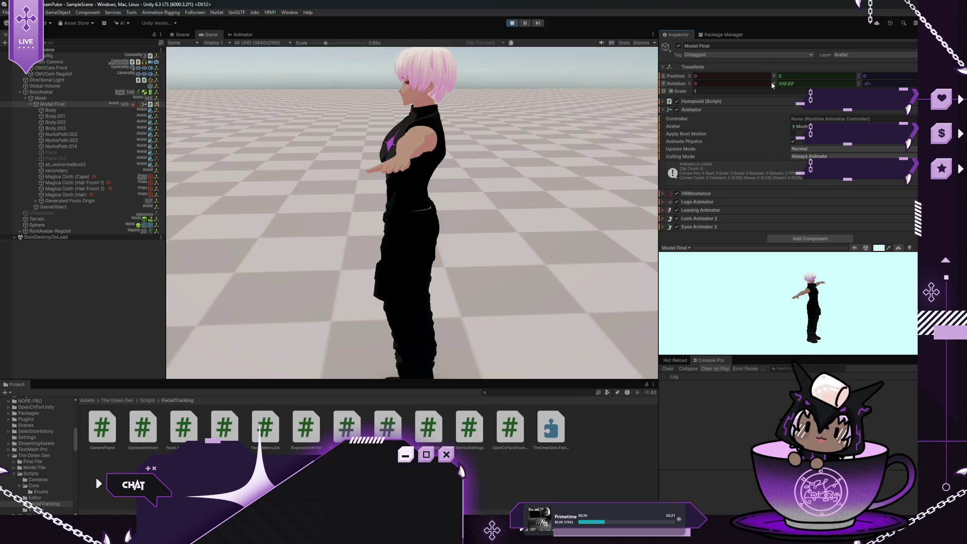
mouse_move(772, 82)
left_mouse_down()
mouse_move(387, 108)
mouse_move(584, 124)
left_mouse_up()
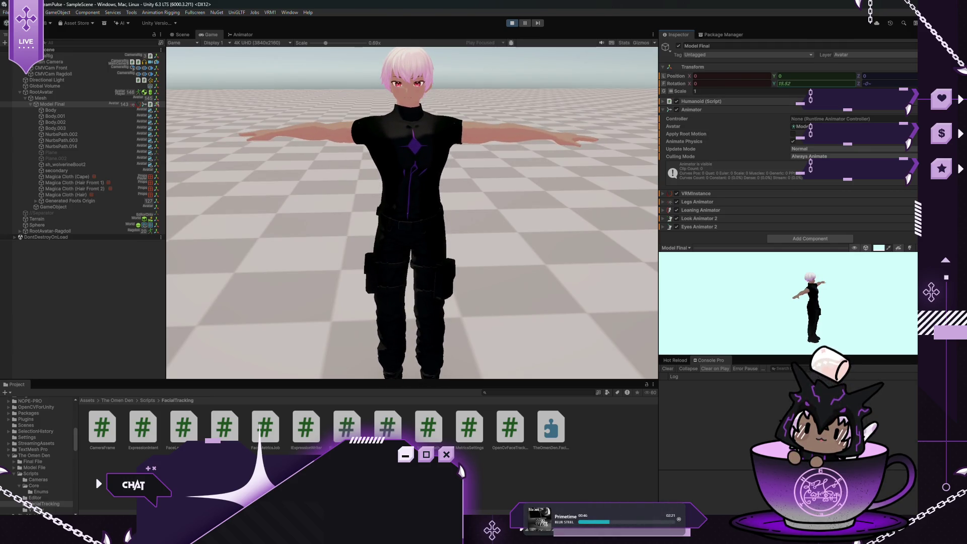
mouse_move(691, 85)
left_mouse_down()
mouse_move(611, 83)
mouse_move(665, 92)
mouse_move(580, 95)
mouse_move(661, 100)
mouse_move(476, 134)
mouse_move(679, 149)
mouse_move(703, 135)
mouse_move(685, 143)
mouse_move(677, 130)
left_mouse_up()
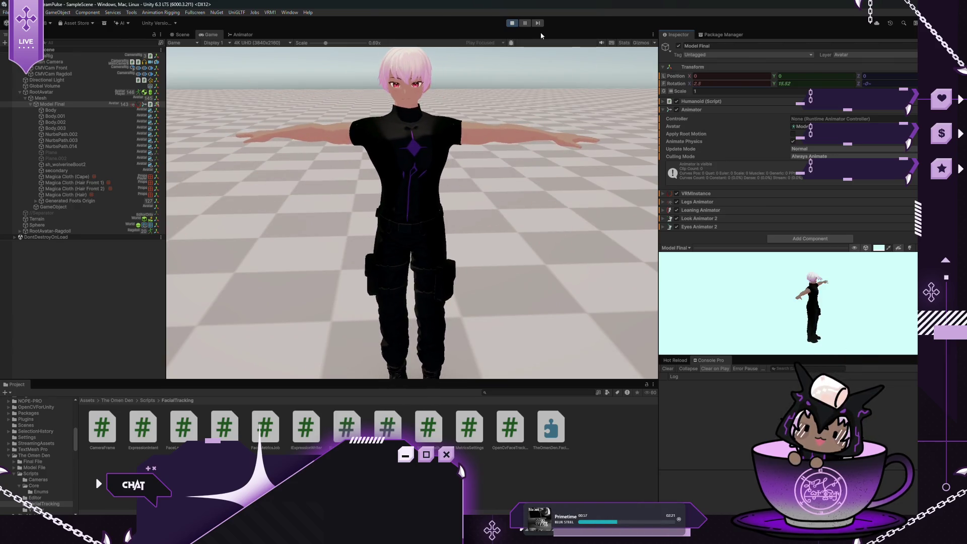
left_click(511, 23)
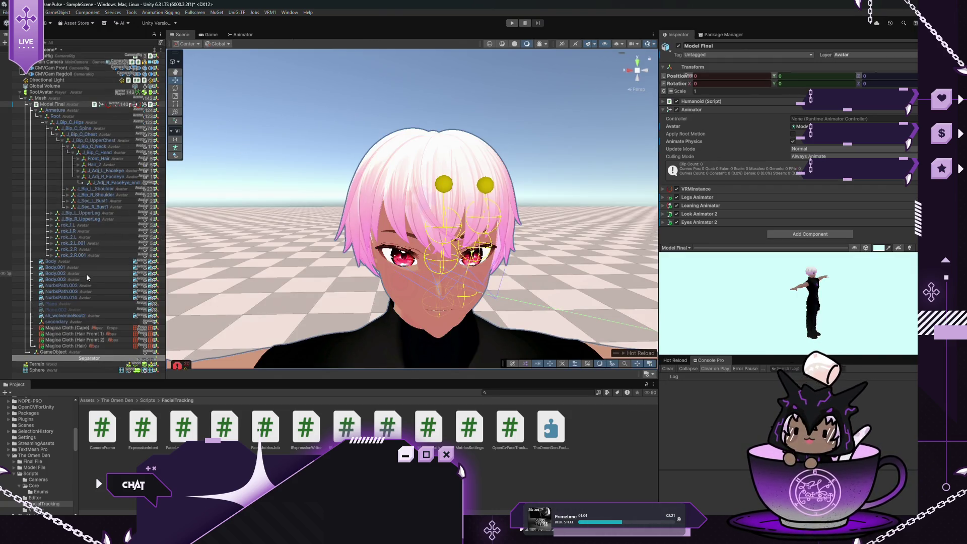
Select Magica Cloth (Hair), keep Mesh Write Mode at Position And Normal, and duplicate Source Renderers Element 0
left_click(65, 346)
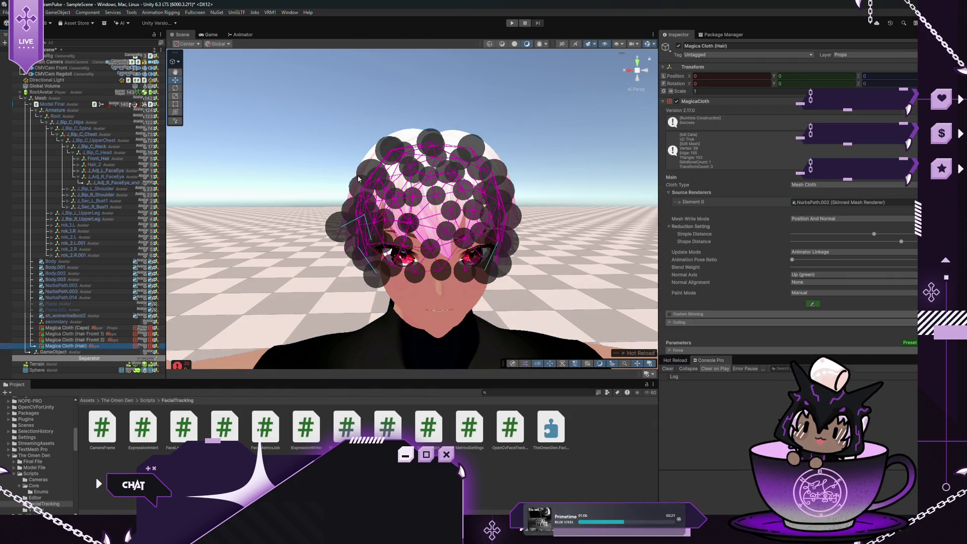
mouse_move(359, 178)
left_mouse_down()
mouse_move(513, 263)
mouse_move(524, 238)
mouse_move(484, 215)
mouse_move(564, 218)
mouse_move(565, 207)
mouse_move(424, 183)
left_mouse_up()
key("f")
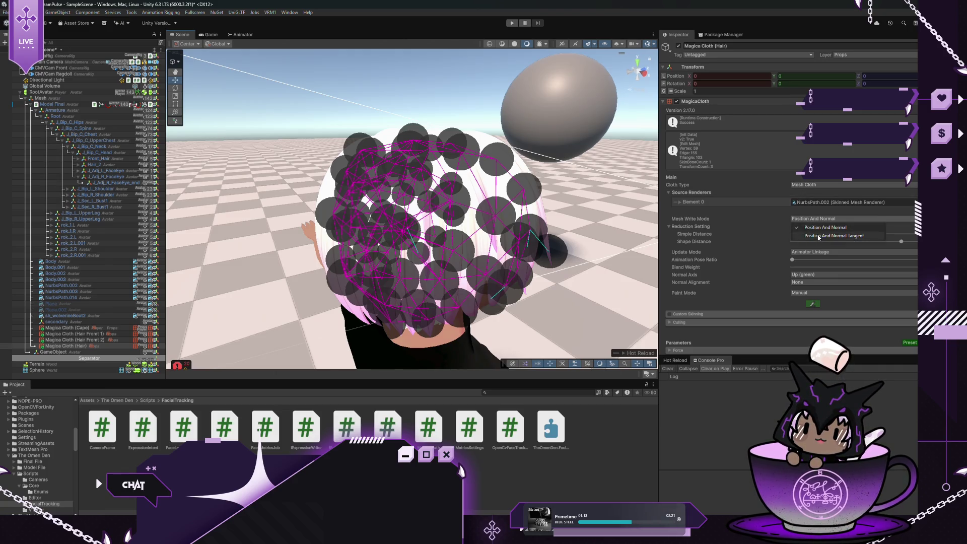
left_click(818, 236)
left_click(818, 228)
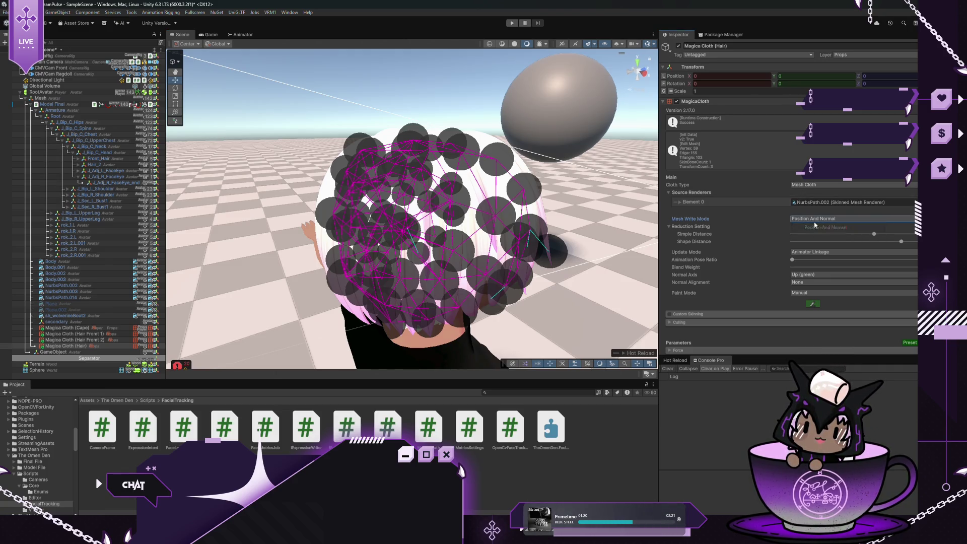
left_click(678, 201)
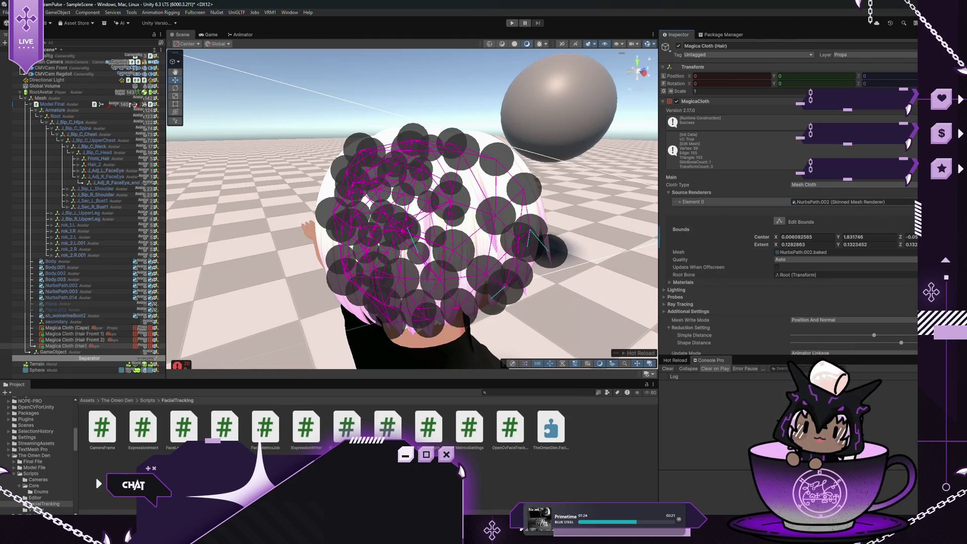
key("ctrl+d")
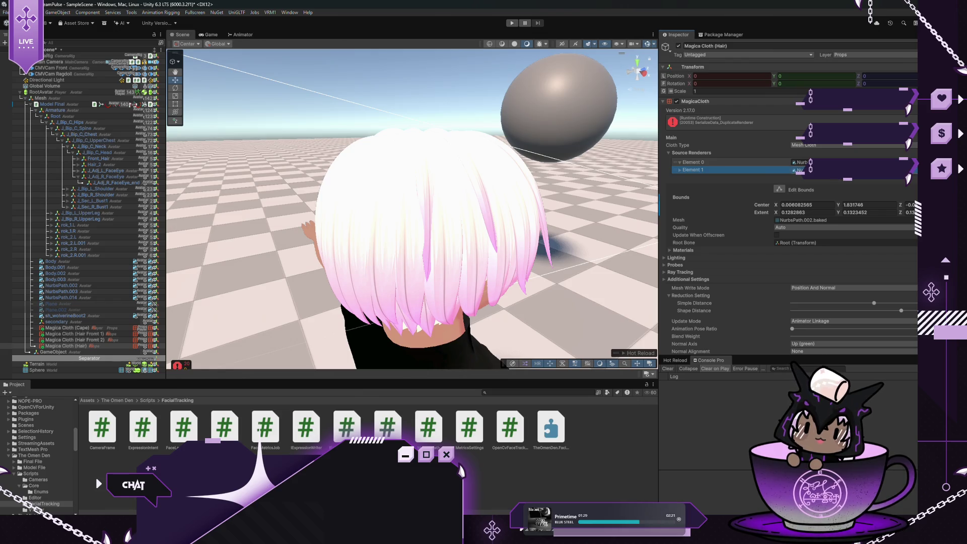
Assign NurbsPath.003 to Element 1 and NurbsPath.014 to a new Element 2 in Source Renderers
left_click_drag(798, 170, 800, 171)
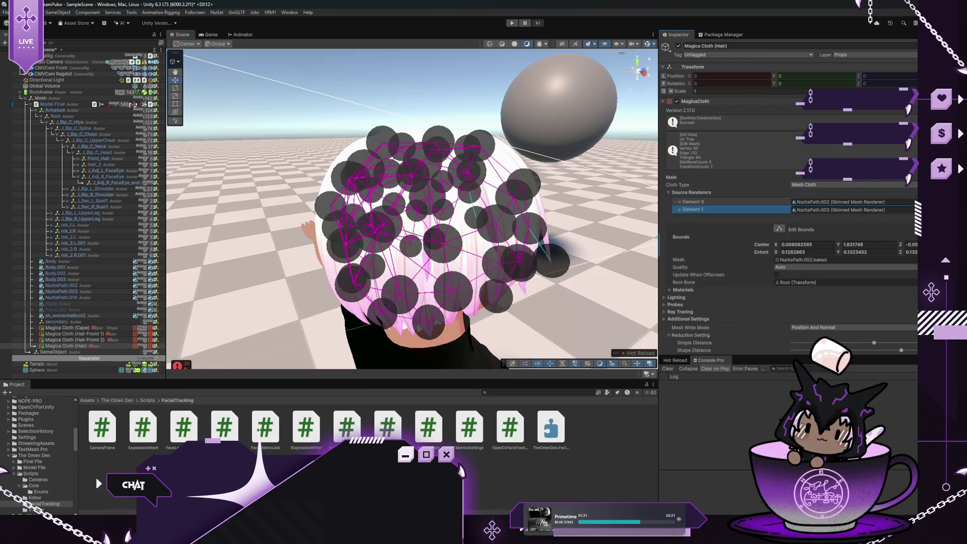
key("ctrl+d")
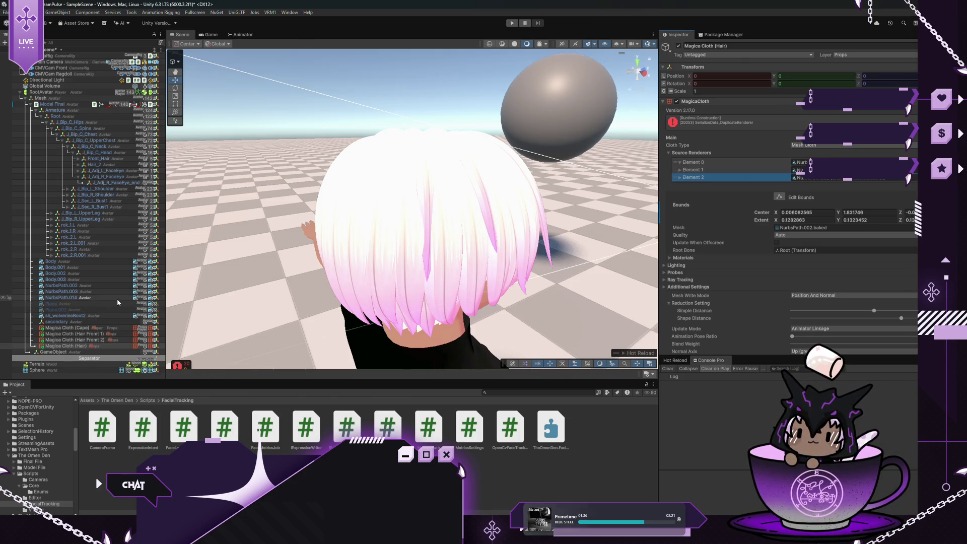
left_click_drag(117, 300, 355, 262)
left_click_drag(864, 181, 864, 179)
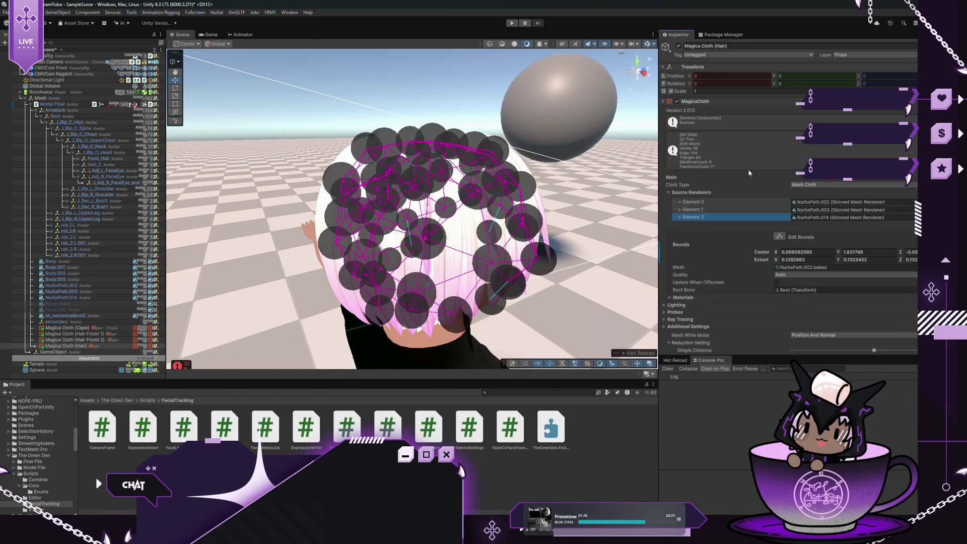
scroll(227, 128, "up", 5)
scroll(227, 128, "down", 8)
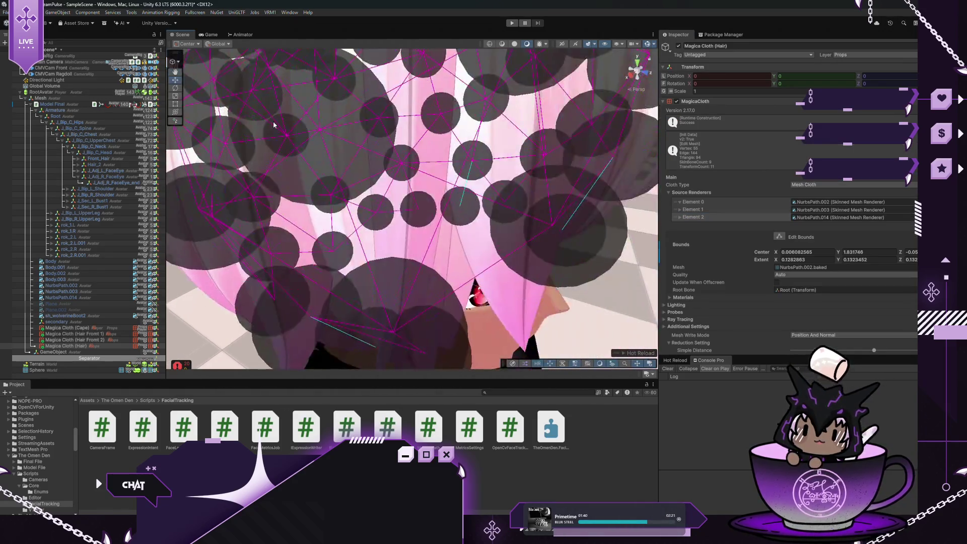
Save the scene and start play mode to test the hair
left_click_drag(328, 118, 301, 146)
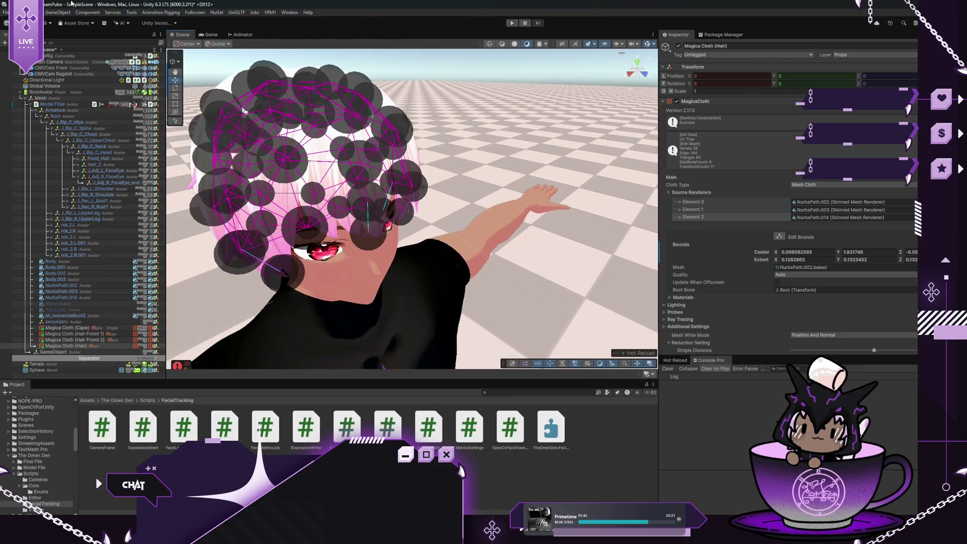
key("ctrl+s")
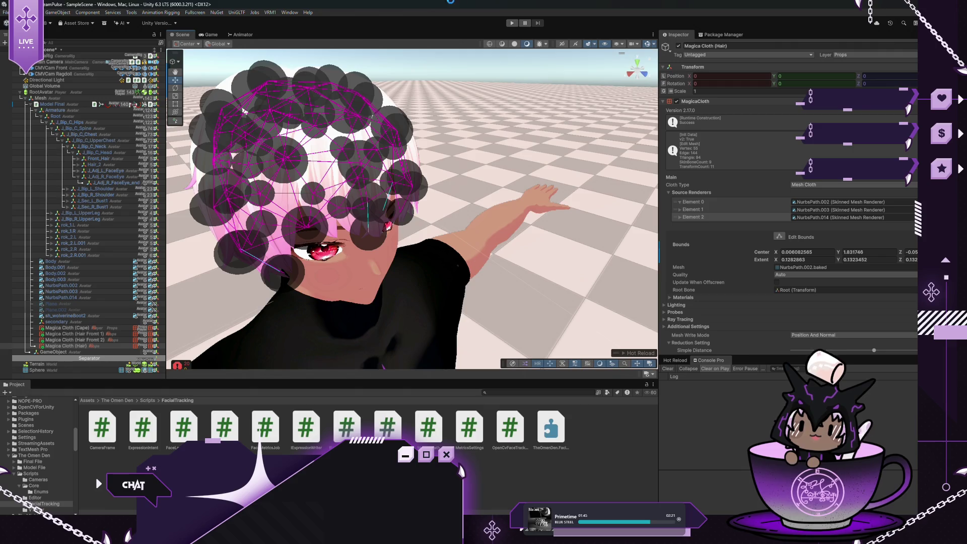
left_click(512, 23)
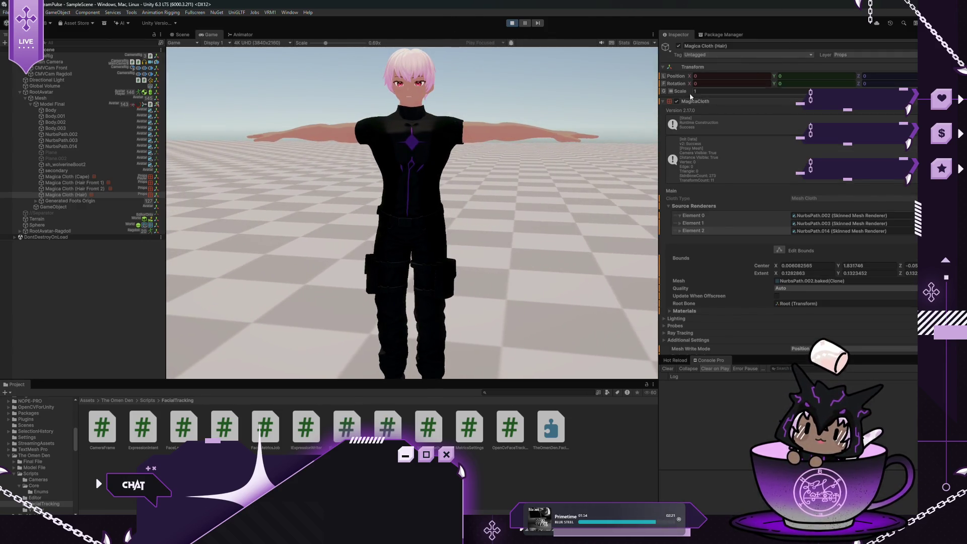
Set Model Final's Y rotation to -18 and Z position to -0.38, then select the Sphere
left_click(54, 105)
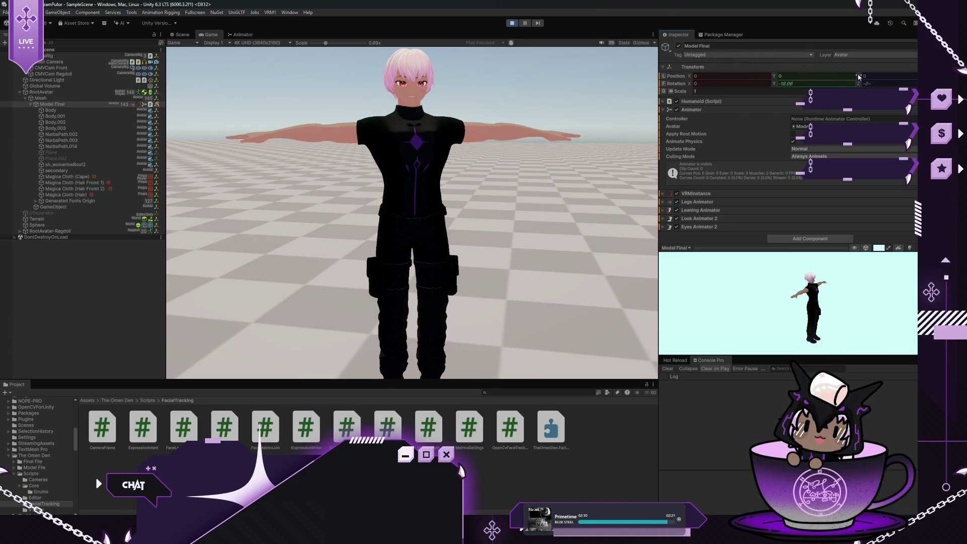
mouse_move(857, 73)
left_mouse_down()
mouse_move(836, 71)
mouse_move(850, 72)
left_mouse_up()
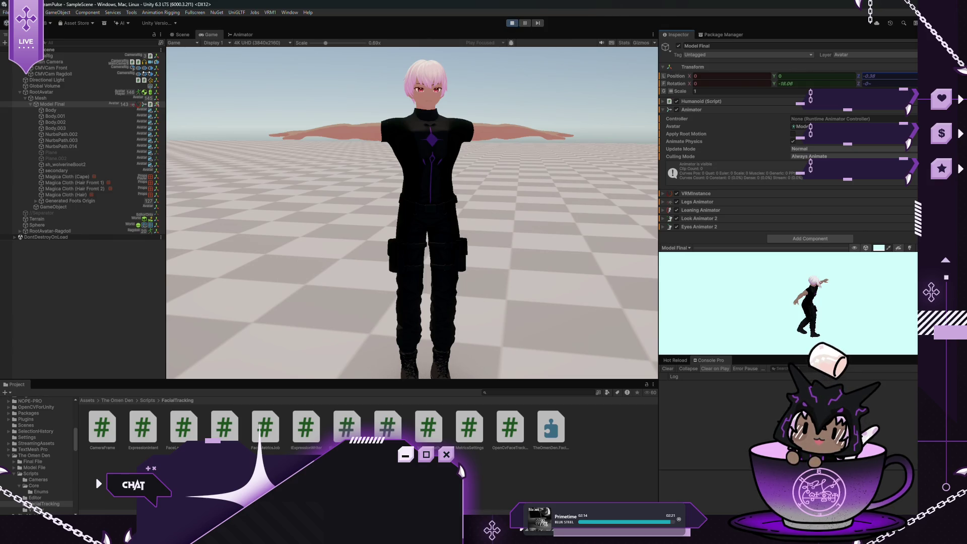
left_click(51, 225)
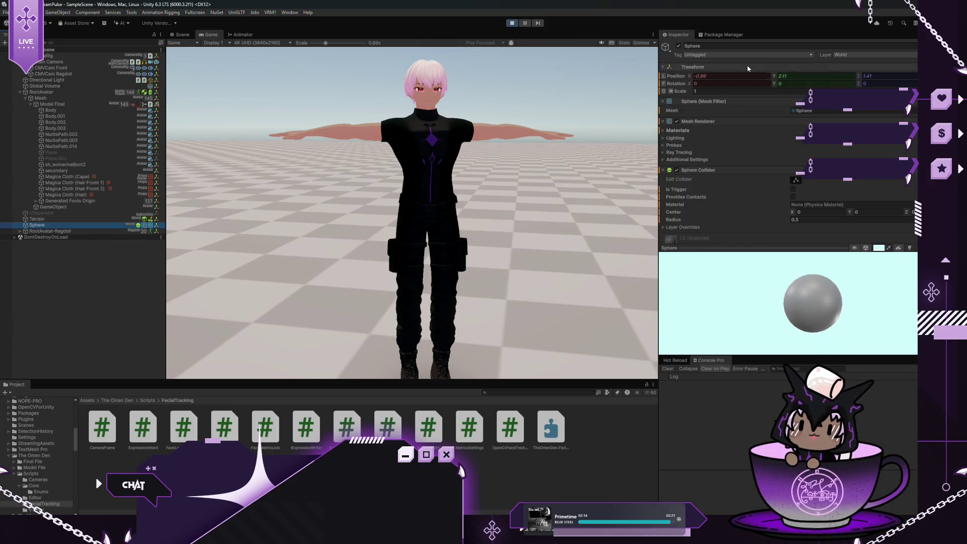
Slide the Sphere back and forth along Z, then reset its Transform
mouse_move(841, 79)
left_mouse_down()
mouse_move(692, 95)
mouse_move(680, 75)
mouse_move(686, 87)
mouse_move(778, 78)
left_mouse_up()
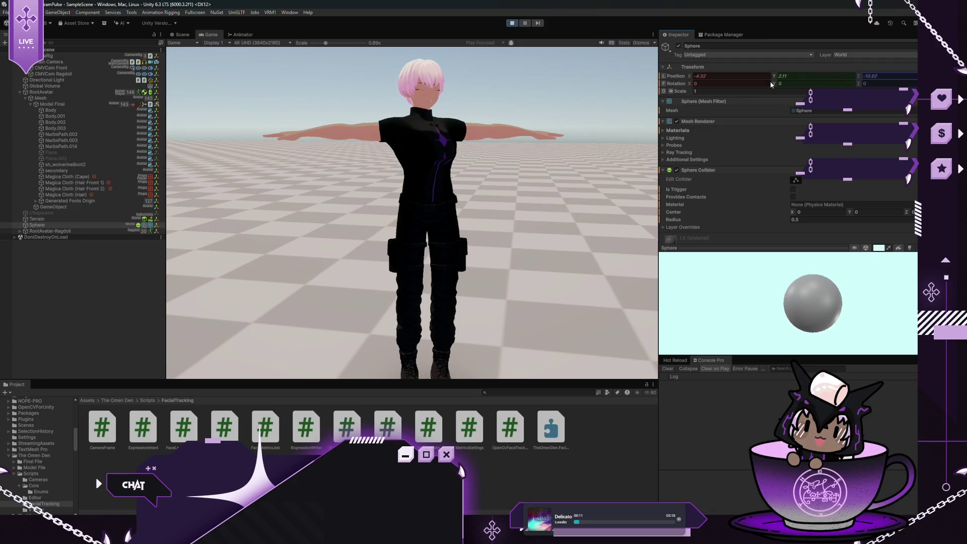
left_click_drag(889, 77, 838, 83)
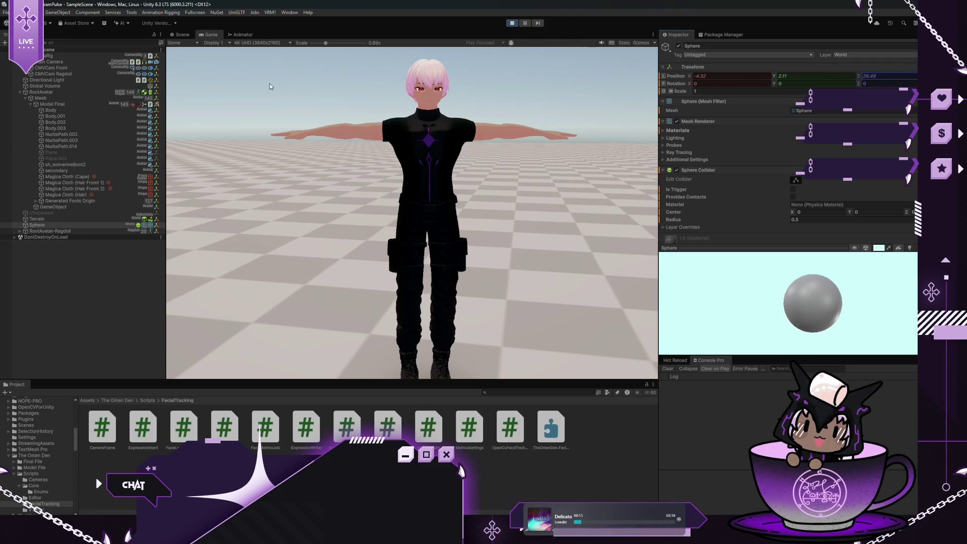
left_click_drag(270, 86, 613, 65)
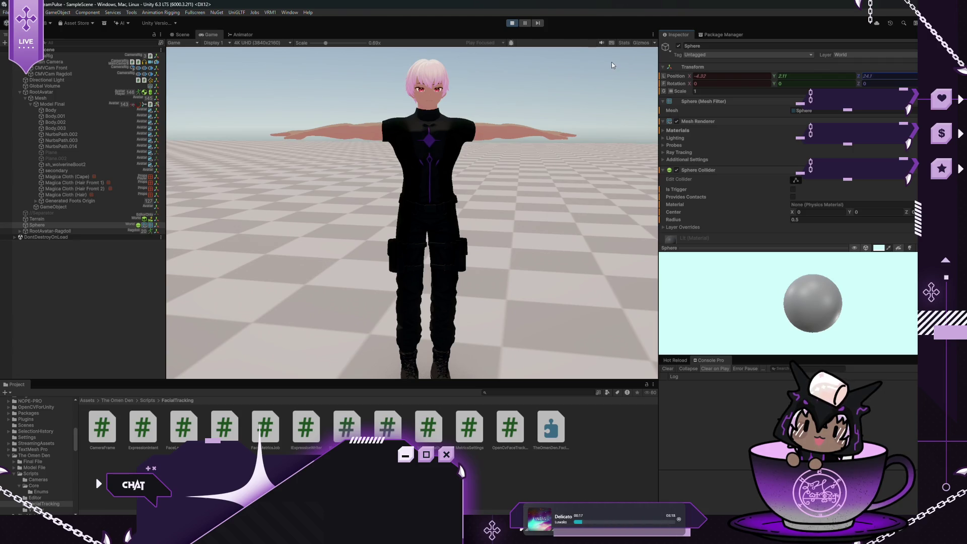
right_click(680, 79)
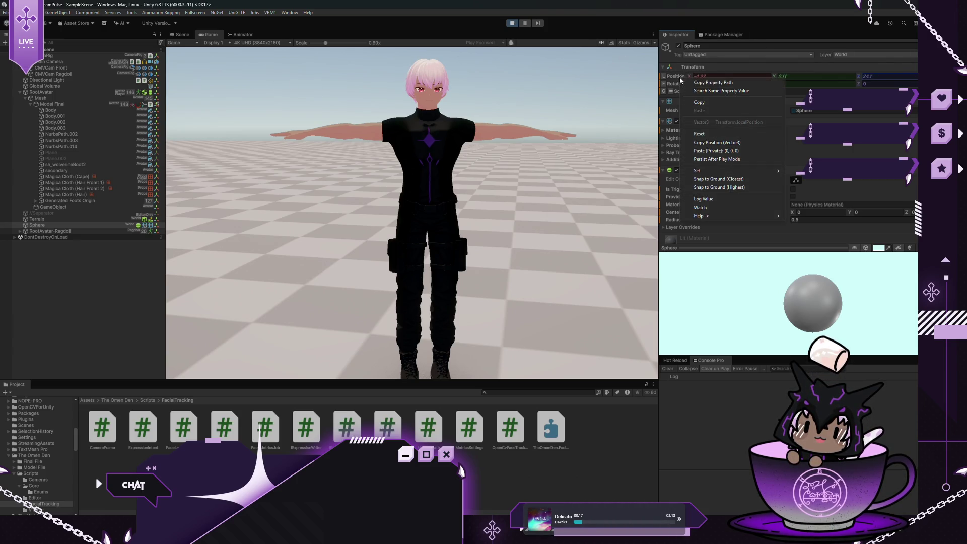
left_click(712, 134)
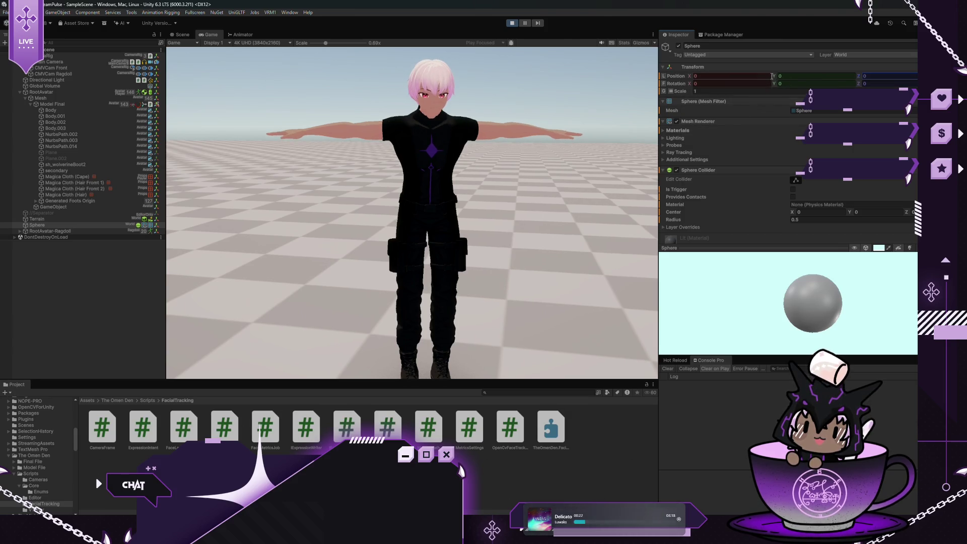
Raise the Sphere and sweep it sideways past the avatar, then stop play mode
mouse_move(772, 76)
left_mouse_down()
mouse_move(799, 71)
mouse_move(787, 77)
left_mouse_up()
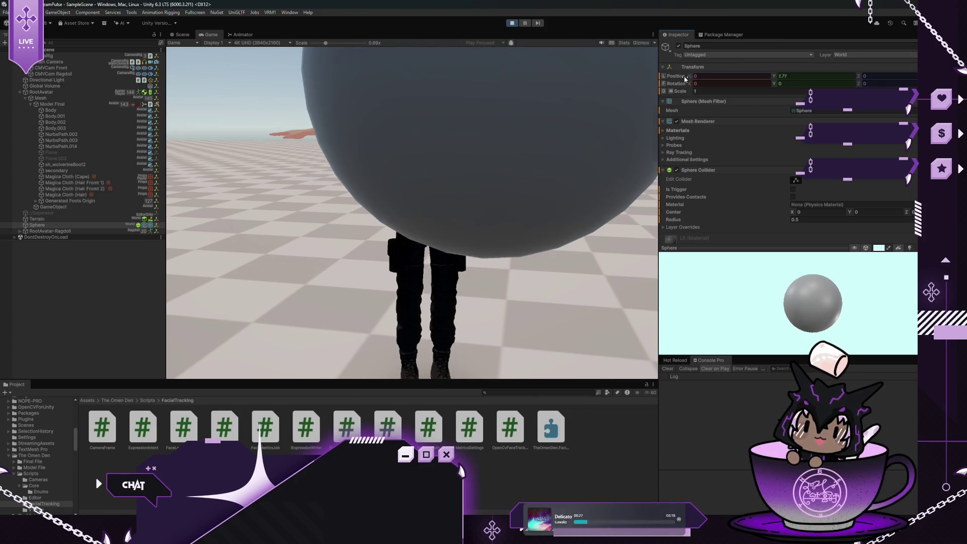
left_click_drag(684, 79, 773, 84)
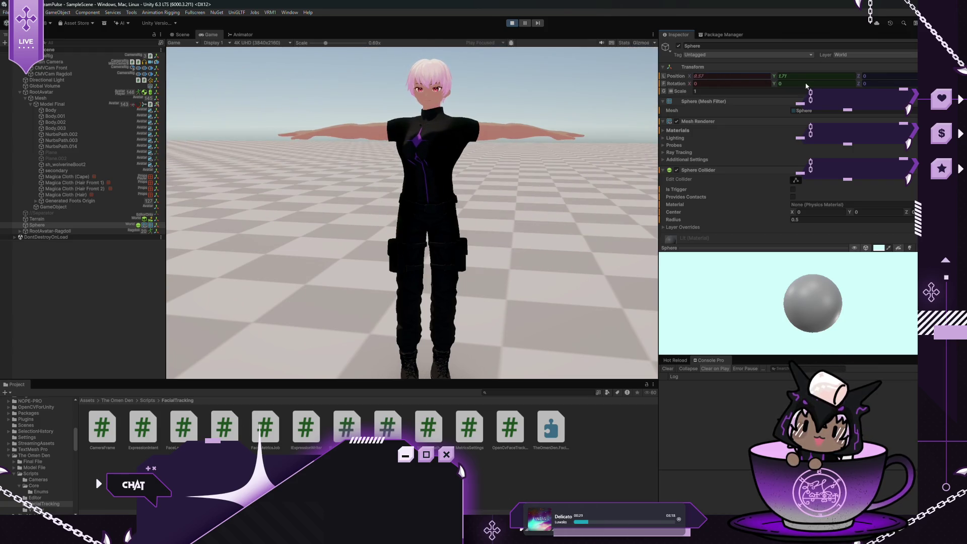
mouse_move(708, 83)
left_mouse_down()
mouse_move(776, 83)
mouse_move(705, 92)
mouse_move(759, 94)
mouse_move(635, 98)
mouse_move(790, 91)
left_mouse_up()
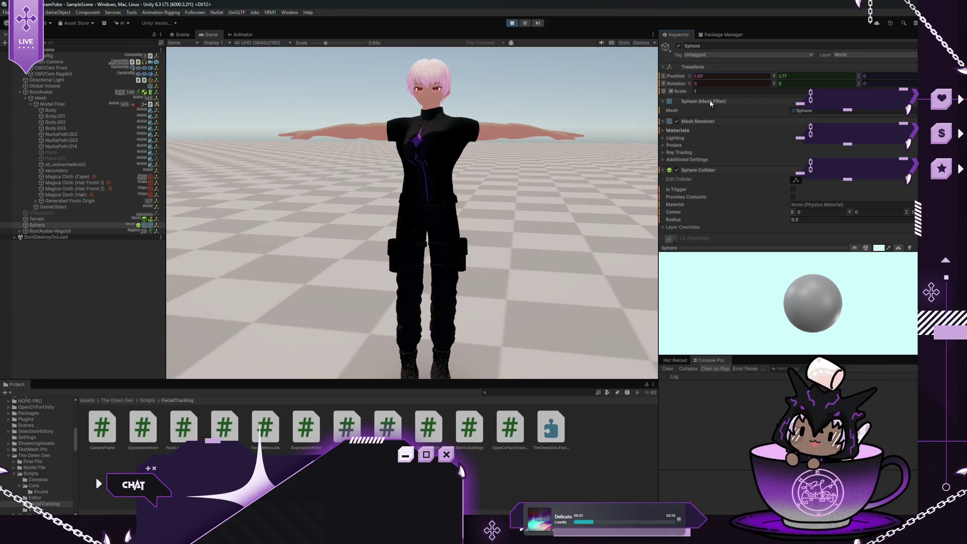
mouse_move(710, 103)
left_mouse_down()
mouse_move(605, 113)
mouse_move(454, 75)
left_mouse_up()
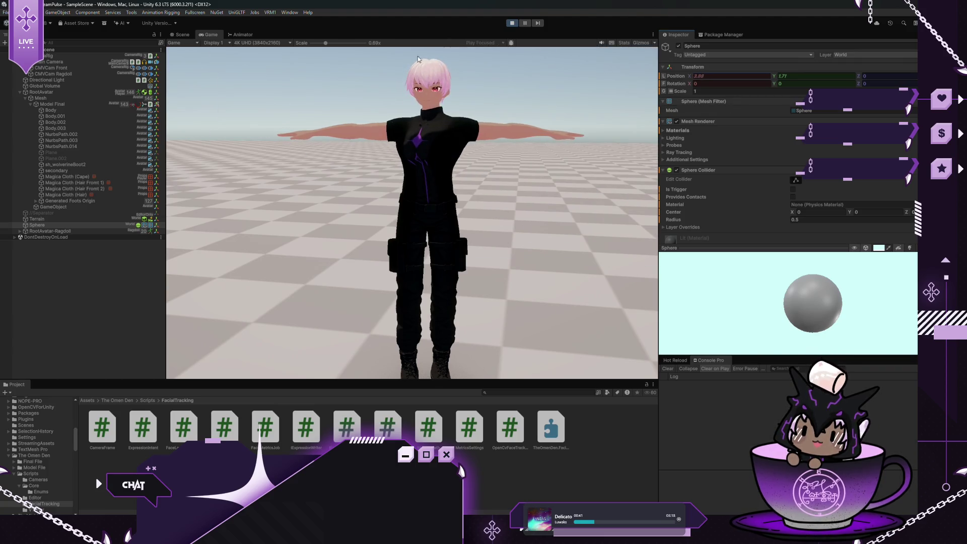
left_click(511, 23)
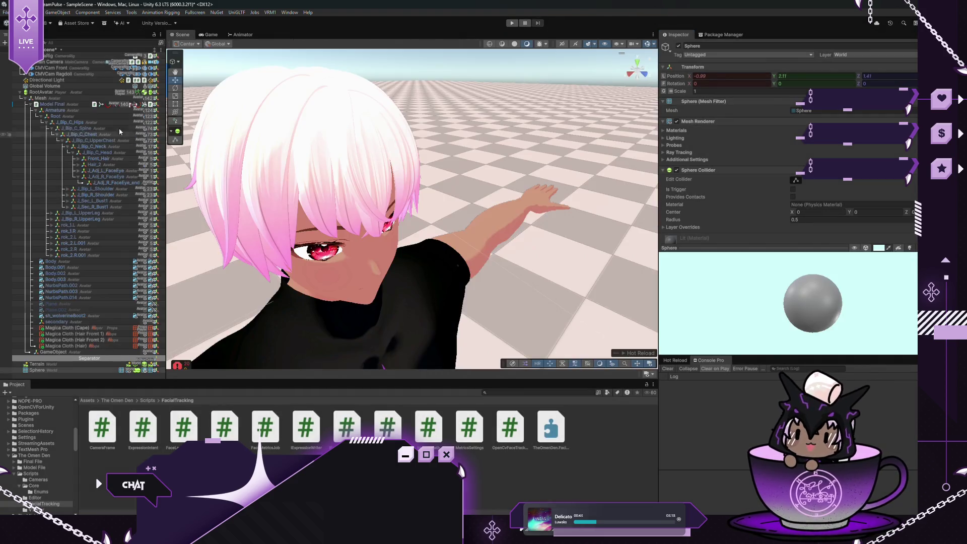
Orbit the Scene camera to the avatar's front and zoom out to its full T-pose body
mouse_move(567, 160)
left_mouse_down()
mouse_move(491, 159)
mouse_move(487, 177)
mouse_move(413, 131)
left_mouse_up()
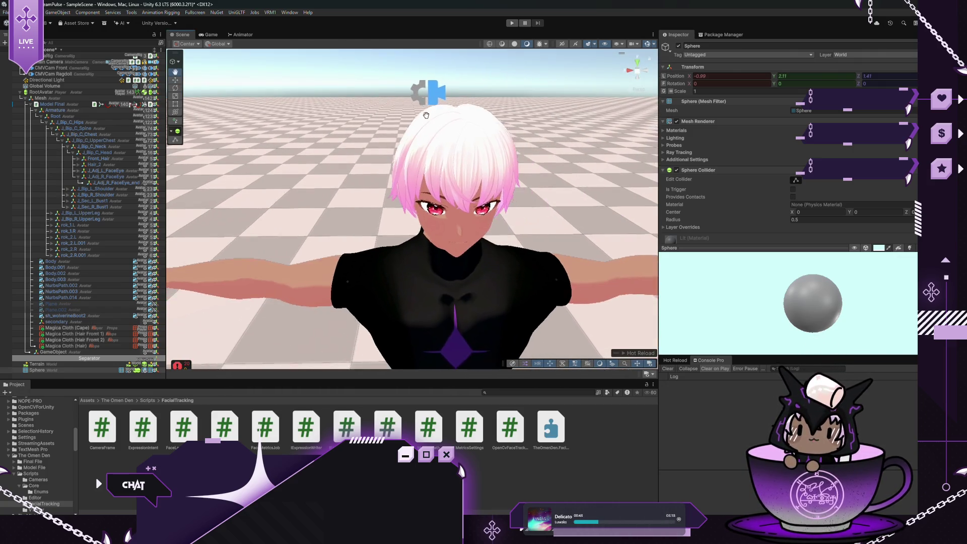
scroll(382, 110, "up", 4)
scroll(369, 124, "down", 5)
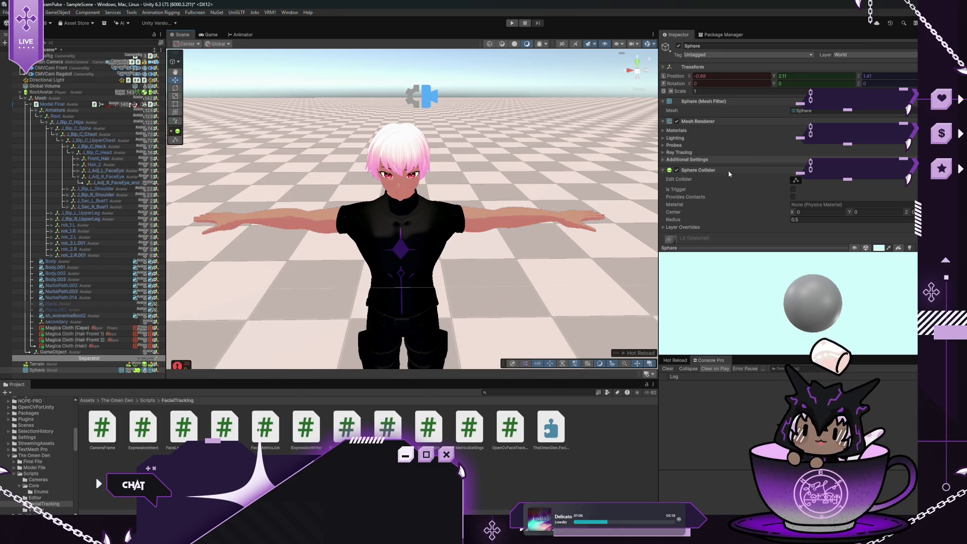
Select Model Final, collapse its Animator, and search Add Component for 'Red'
left_click(80, 104)
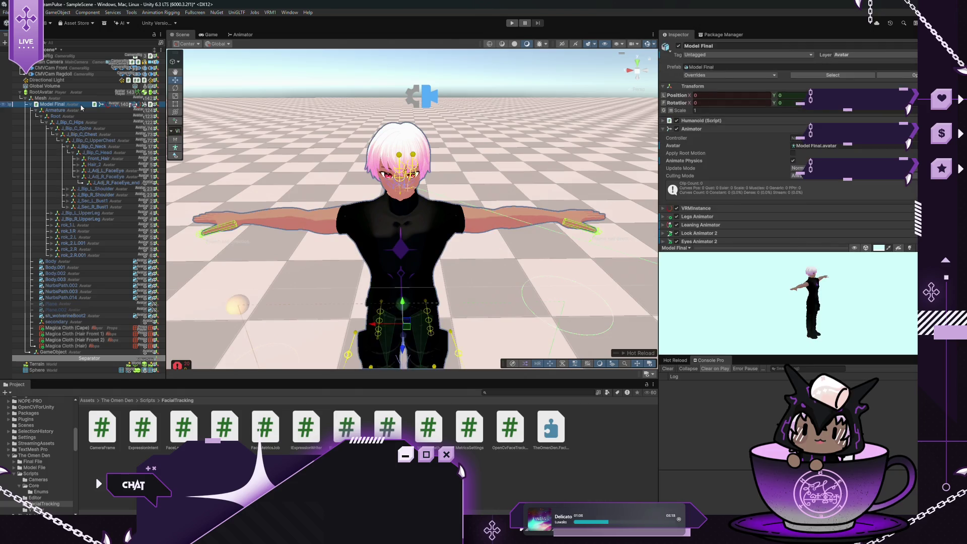
left_click(663, 129)
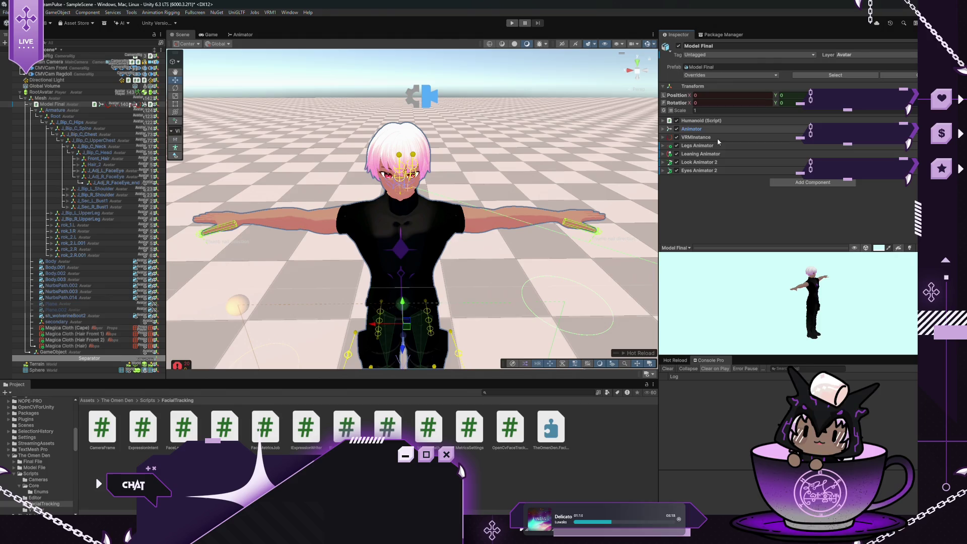
left_click(825, 183)
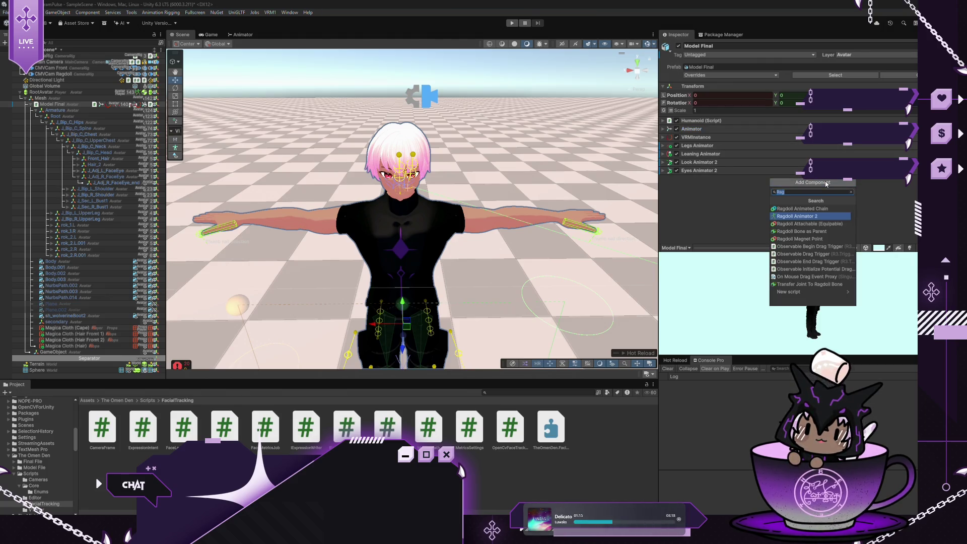
type("Red")
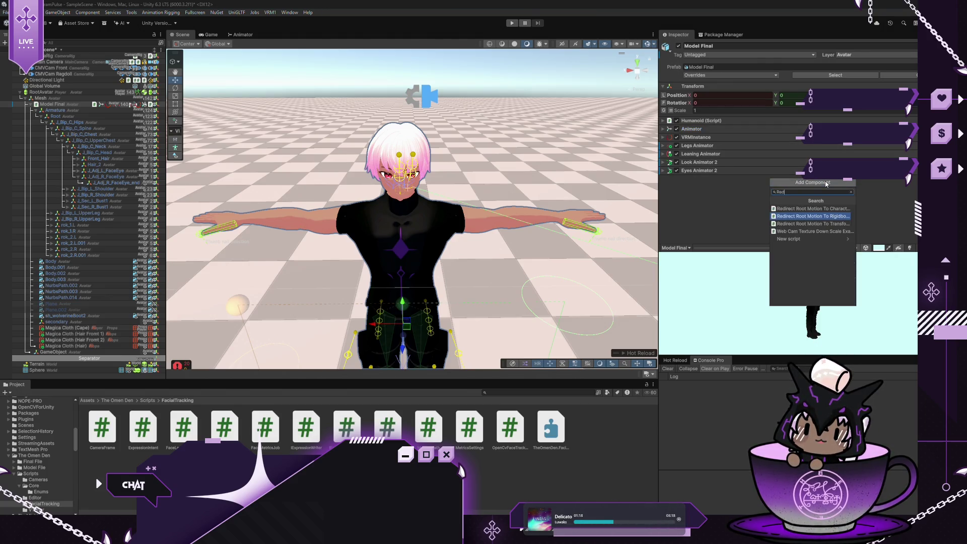
Add Redirect Root Motion To Rigidbody and Named Animancer Component (searched as 'Animanc') to Model Final
left_click(815, 217)
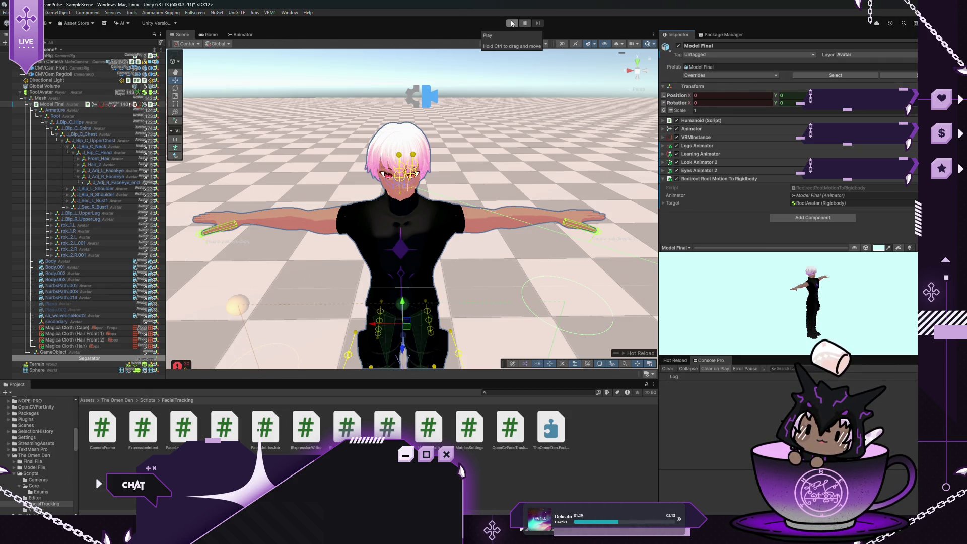
left_click(813, 218)
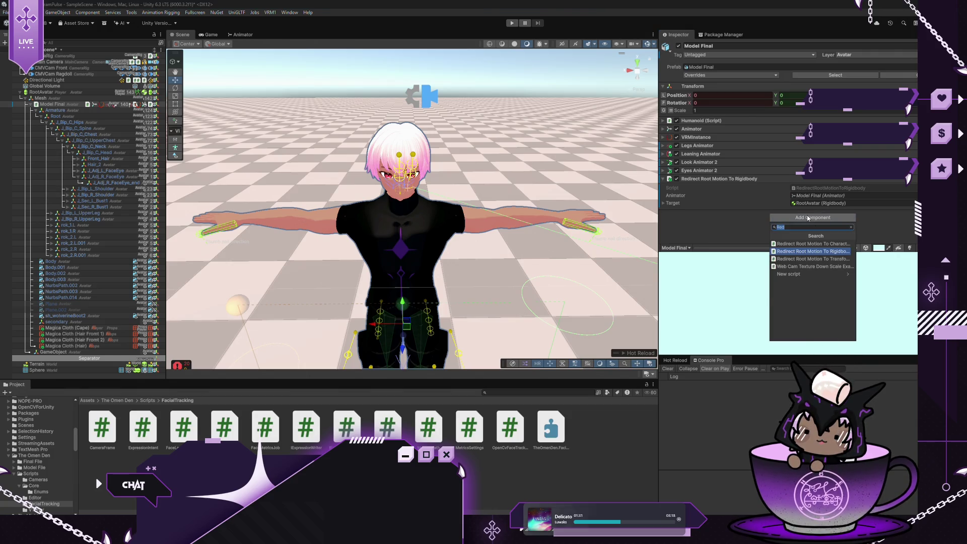
type("Animanc")
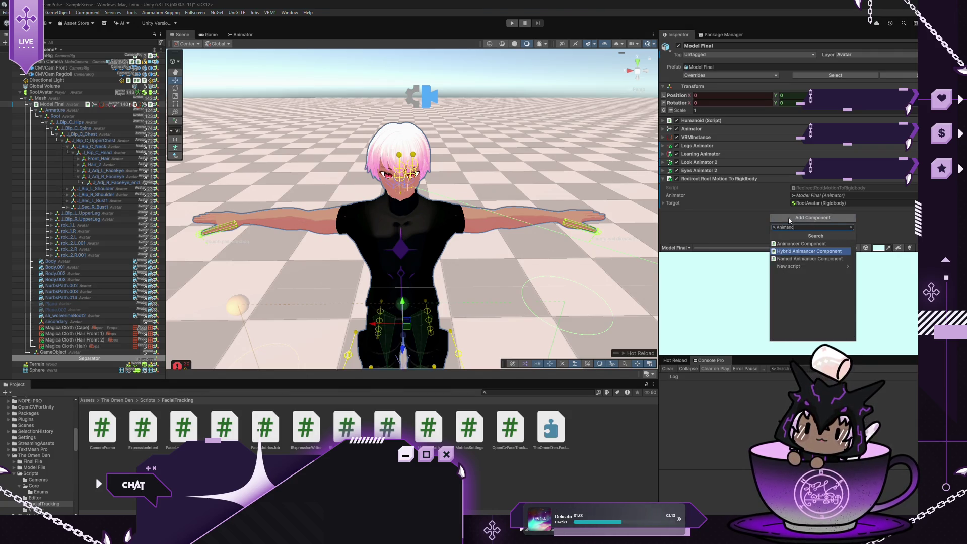
left_click(792, 259)
scroll(792, 192, "down", 2)
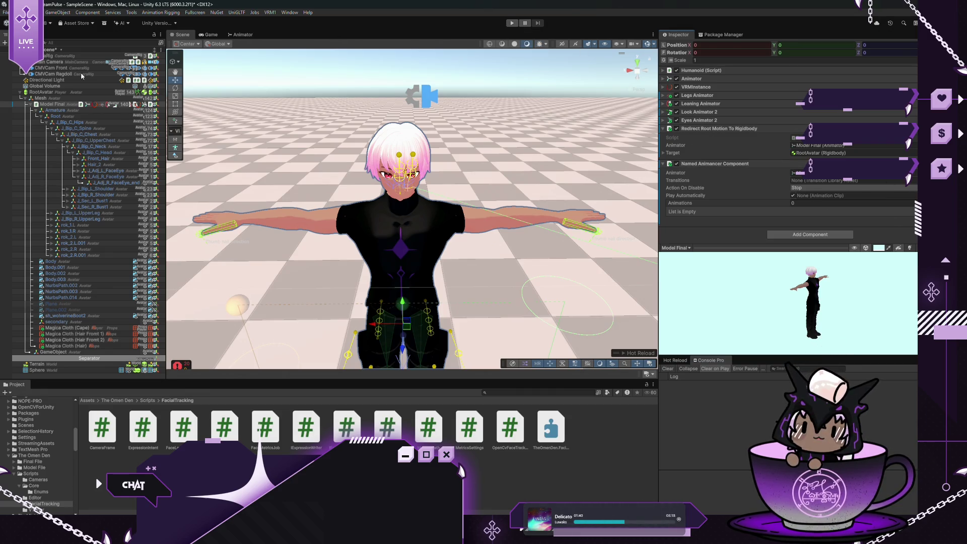
Set the Named Animancer Component's Play Automatically clip to Clip_Bonus_Sigh
left_click(913, 195)
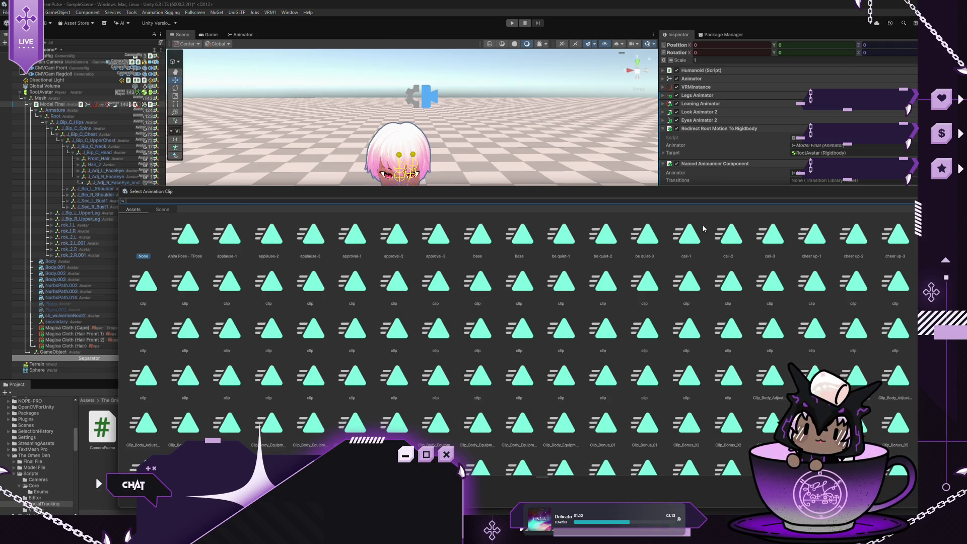
scroll(641, 297, "down", 5)
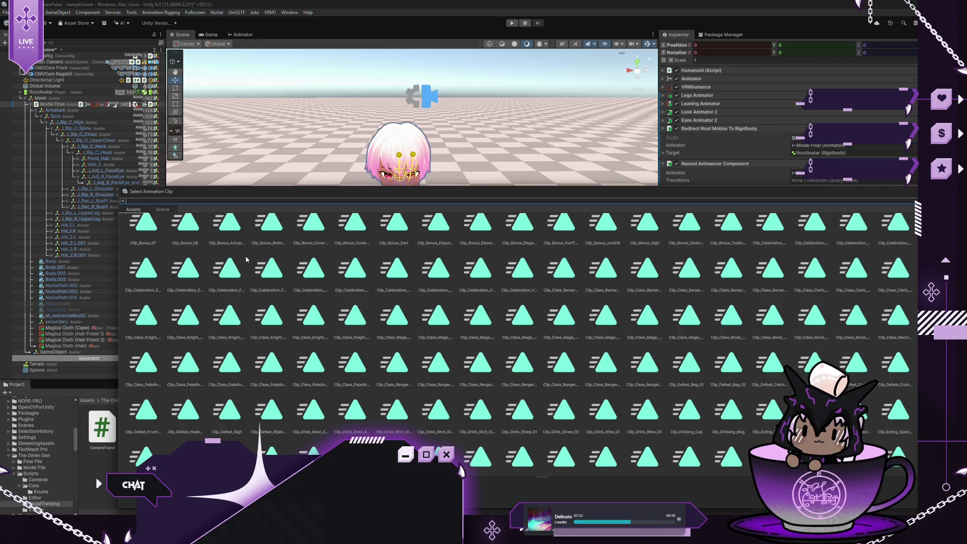
left_click(655, 228)
double_click(647, 236)
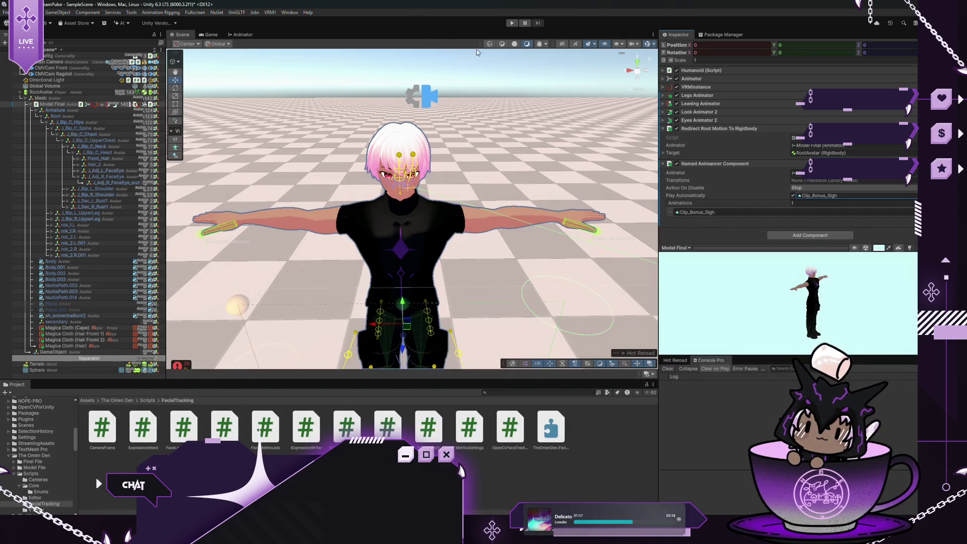
Play-test the avatar, switching RootAvatar's Ragdoll Animator mode to Falling then Standing, then stop play
left_click(512, 23)
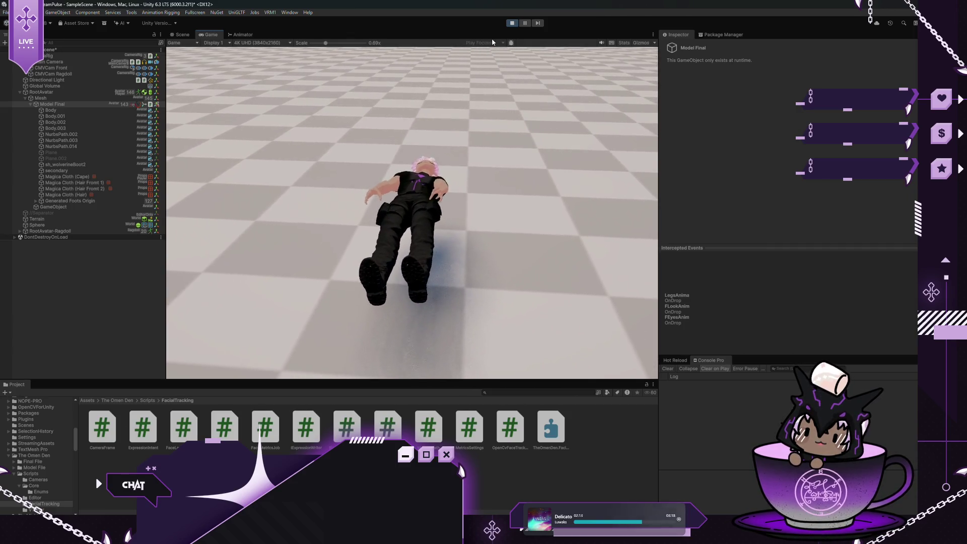
left_click(50, 93)
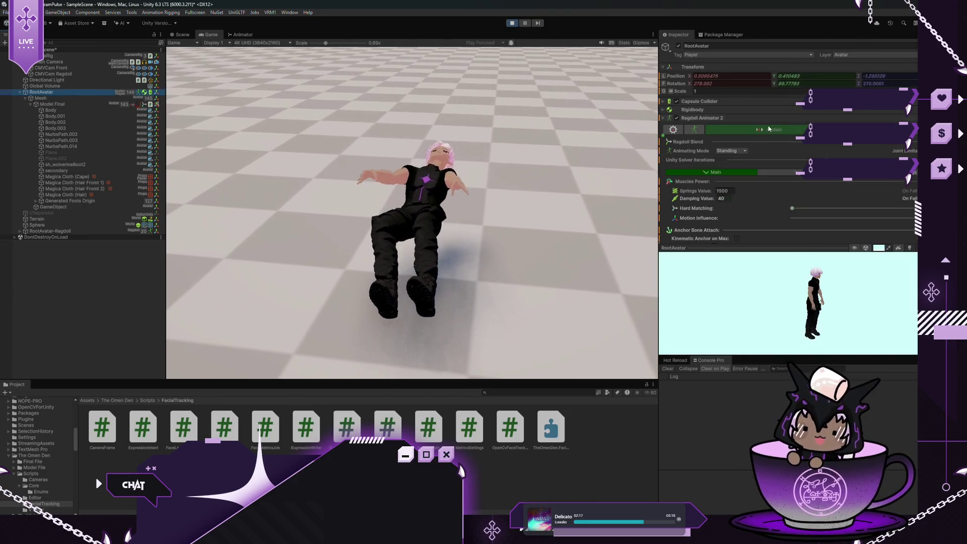
left_click(732, 150)
left_click(736, 177)
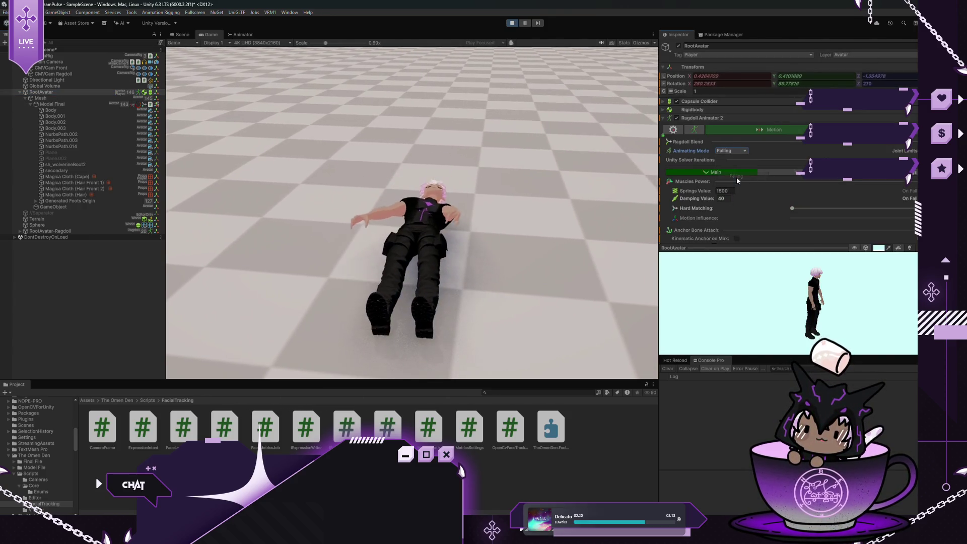
left_click(733, 151)
left_click(736, 168)
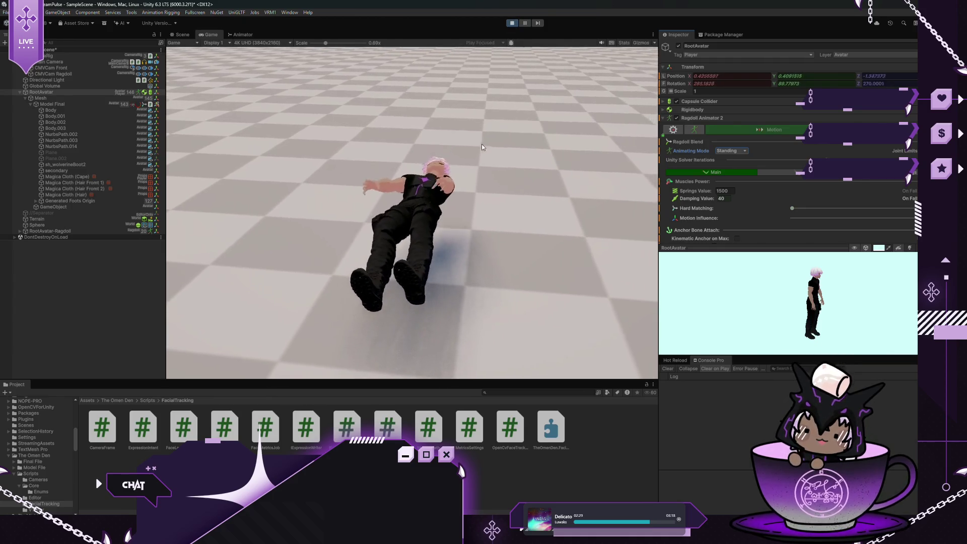
left_click(512, 23)
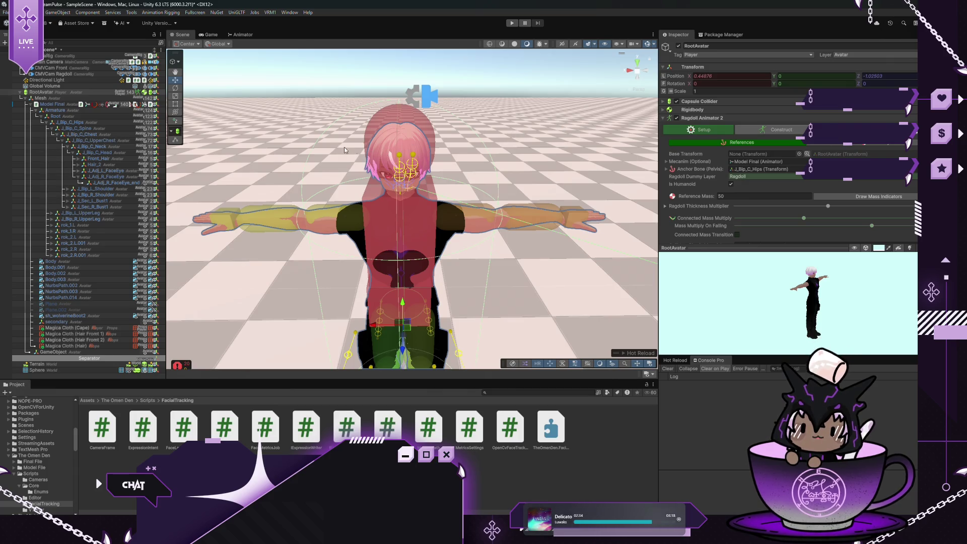
Select Model Final and scroll the Inspector to its Named Animancer Component holding Clip_Bonus_Sigh
left_click(70, 104)
scroll(774, 178, "down", 2)
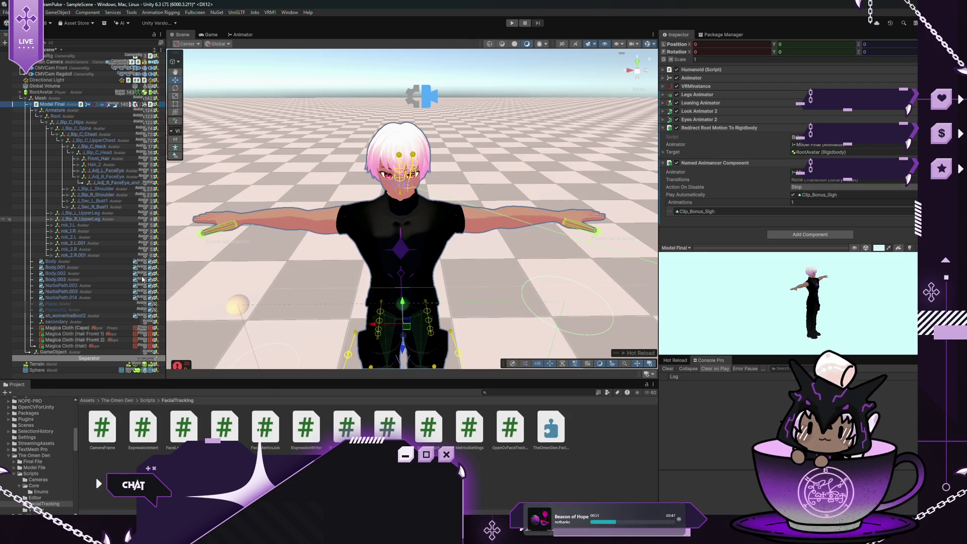
Select Magica Cloth (Hair) and zoom and orbit the Scene view around the head's collider spheres
left_click(84, 347)
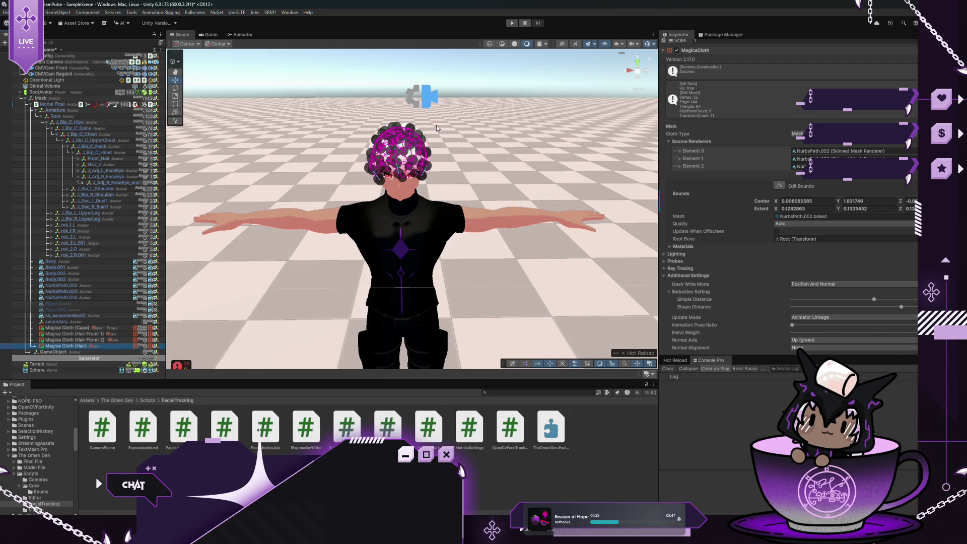
scroll(396, 134, "up", 10)
mouse_move(397, 134)
left_mouse_down()
mouse_move(499, 146)
mouse_move(224, 158)
left_mouse_up()
mouse_move(541, 117)
left_mouse_down()
mouse_move(442, 132)
mouse_move(297, 99)
mouse_move(387, 126)
left_mouse_up()
scroll(388, 126, "down", 3)
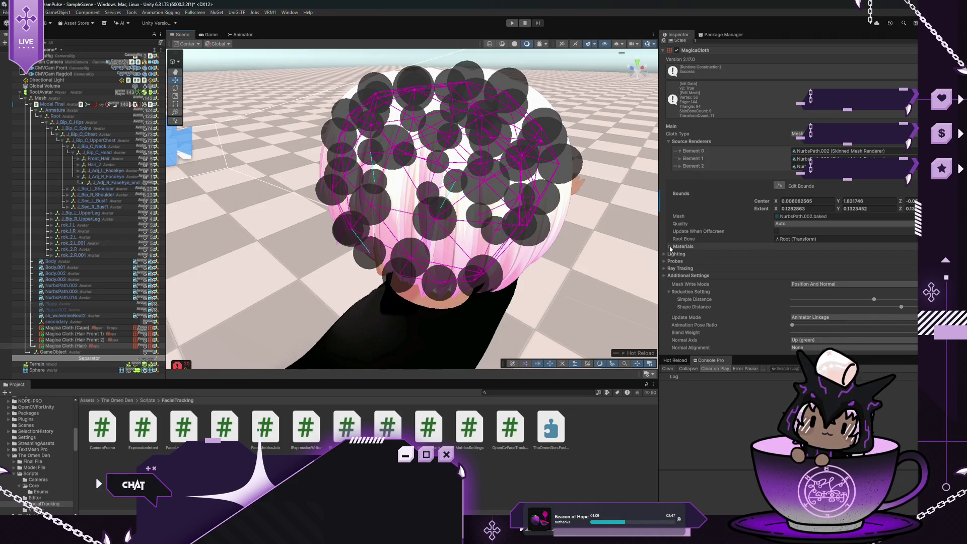
Collapse the materials and Element 0 sections and drag Simple Distance to its minimum
left_click(683, 246)
left_click(683, 246)
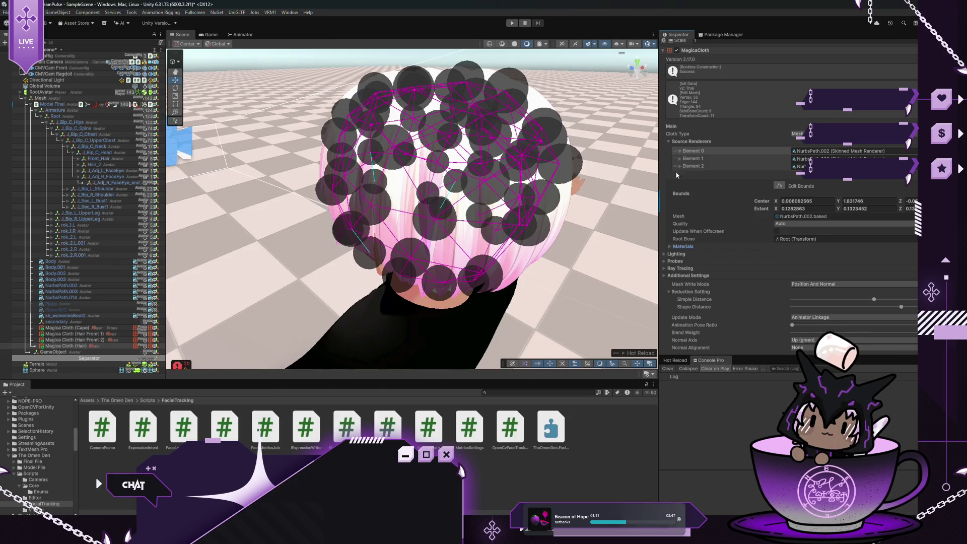
left_click(679, 151)
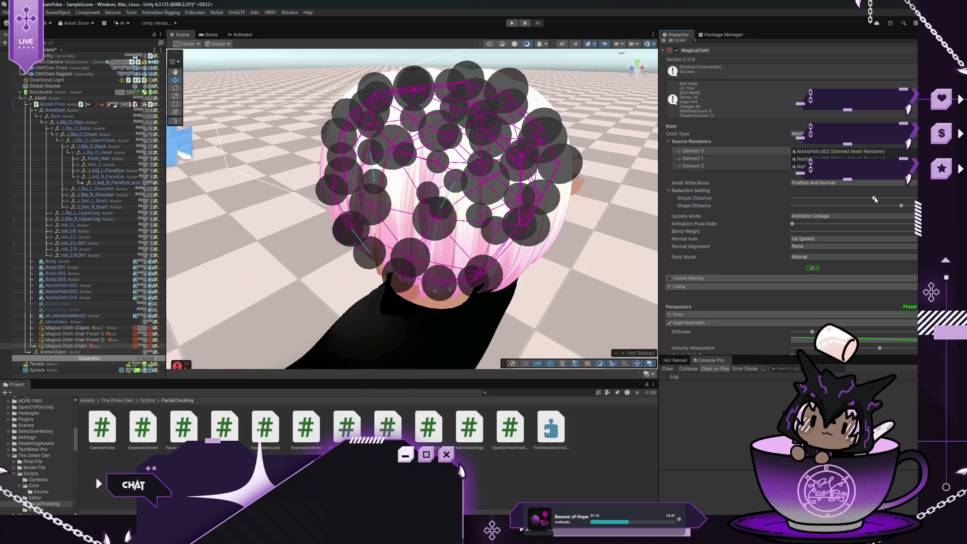
left_click_drag(875, 200, 869, 200)
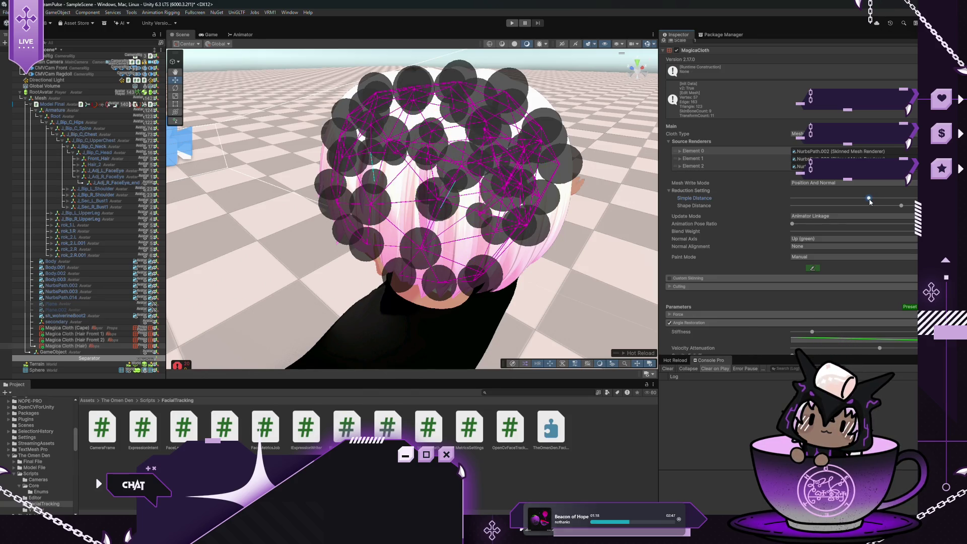
left_click_drag(870, 201, 692, 203)
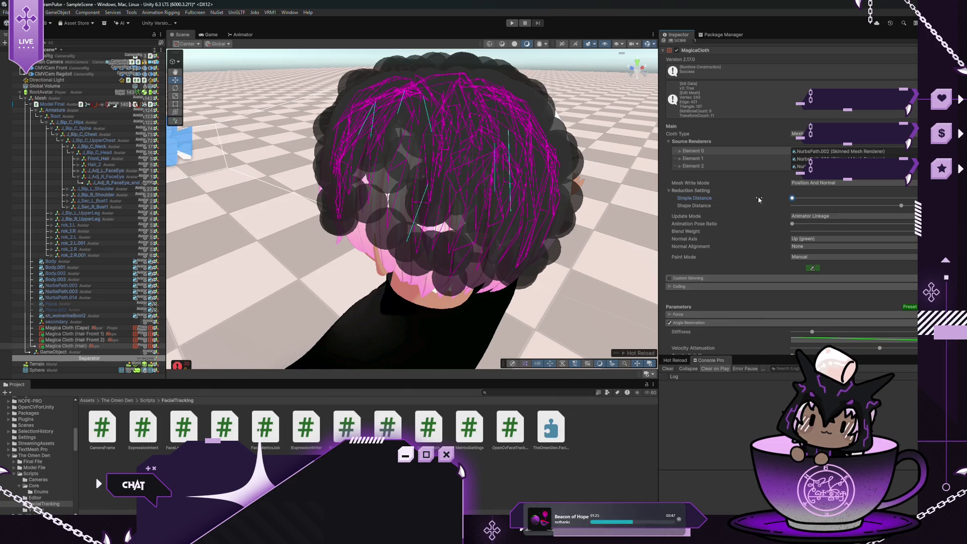
Try higher Simple Distance values, return it to minimum, and lower Shape Distance slightly
left_click(800, 200)
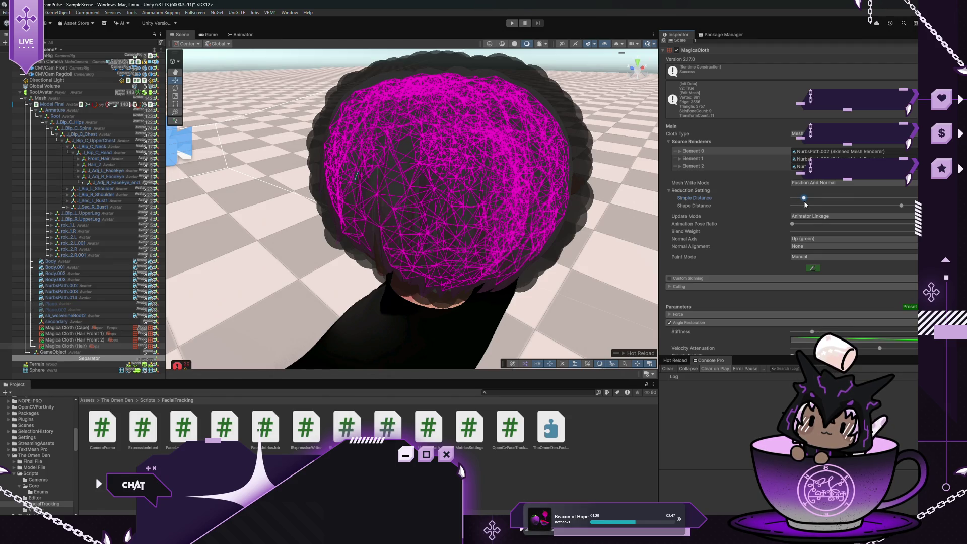
left_click(812, 203)
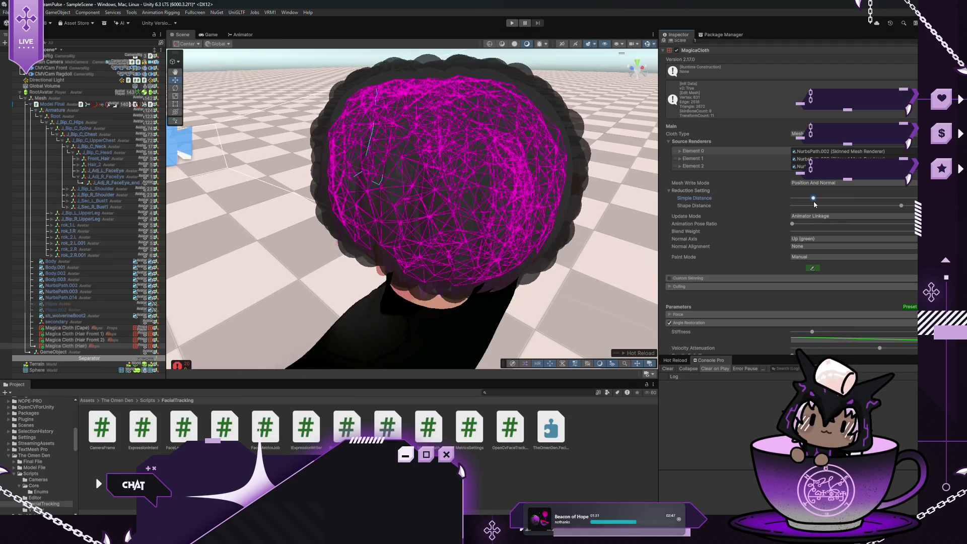
left_click(825, 200)
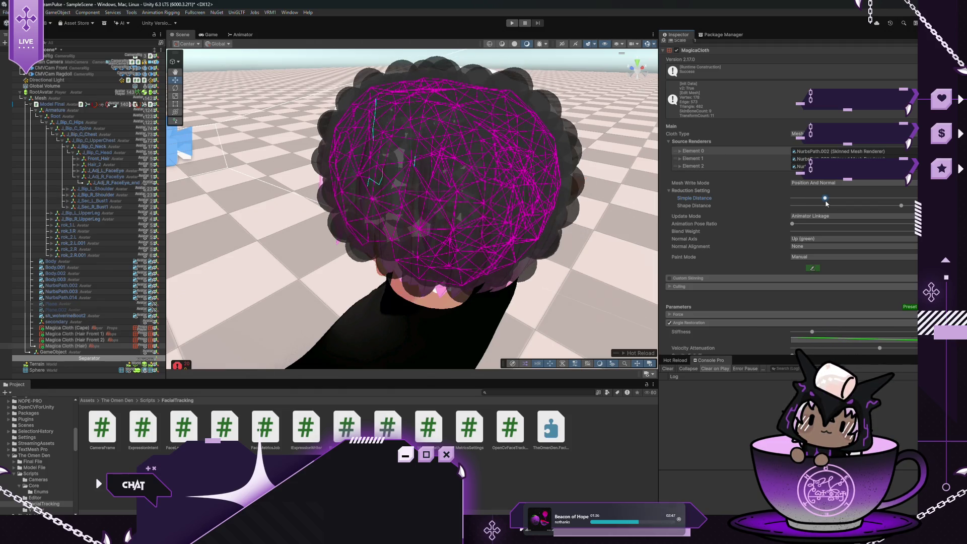
left_click_drag(826, 201, 756, 206)
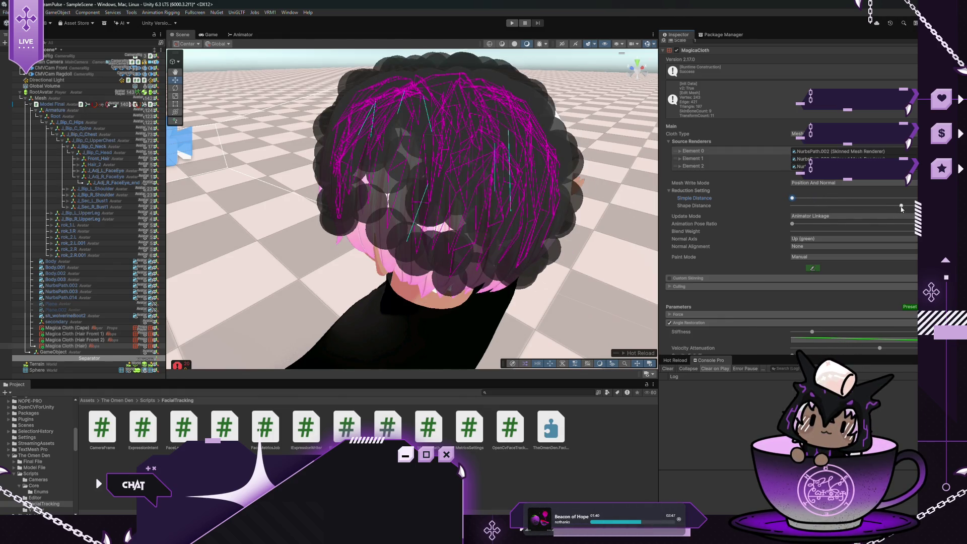
mouse_move(901, 208)
left_mouse_down()
mouse_move(886, 207)
mouse_move(905, 207)
left_mouse_up()
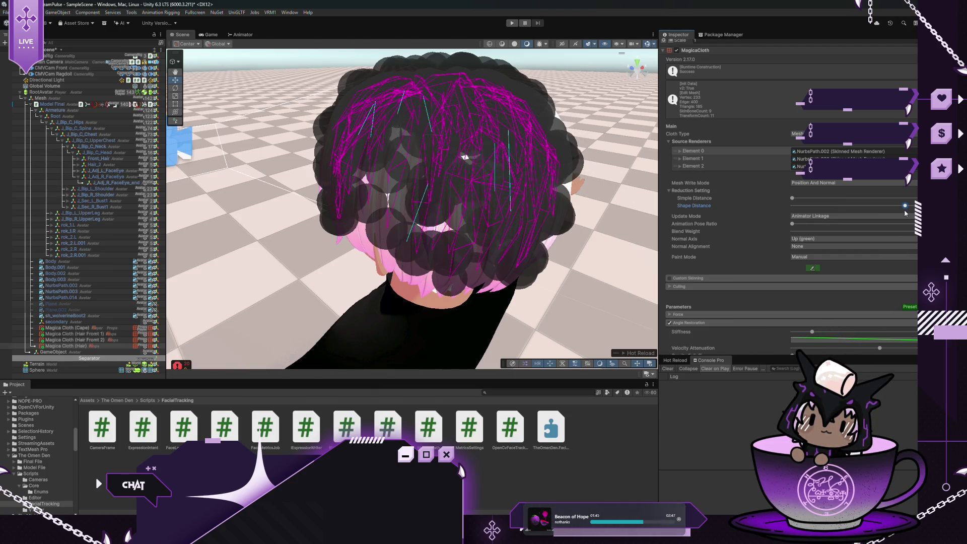
left_click(512, 23)
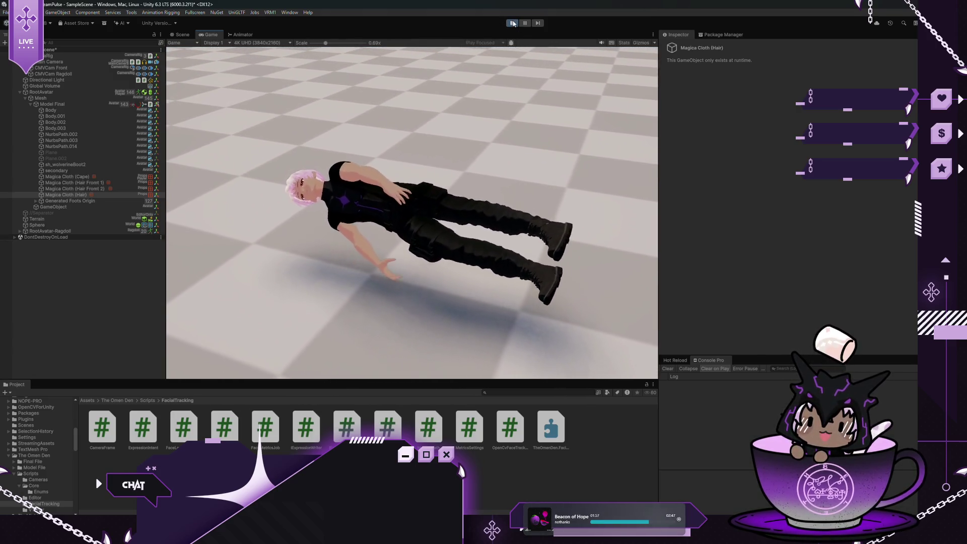
left_click(512, 23)
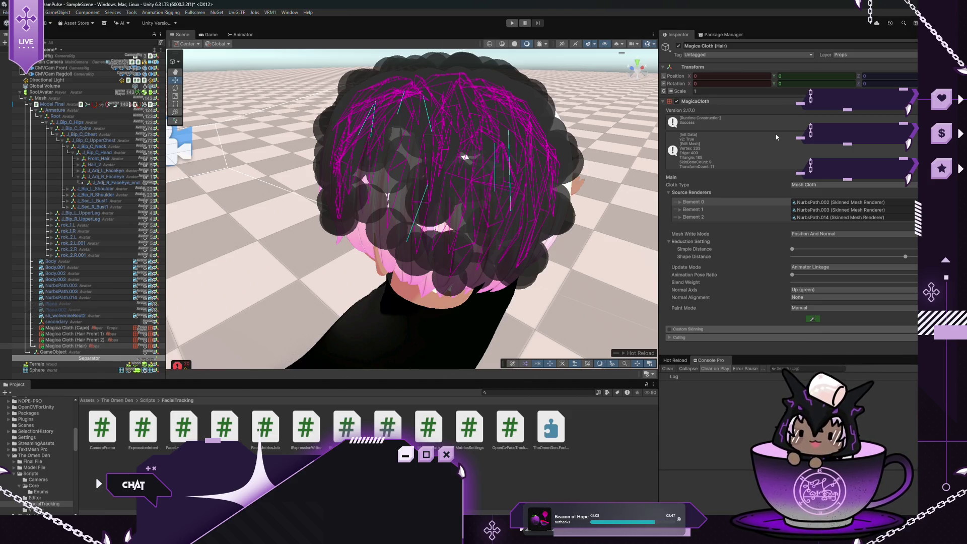
Browse Package Manager's Updates, My Assets and In Project lists, then show Model Final's components
left_click(721, 34)
left_click(688, 70)
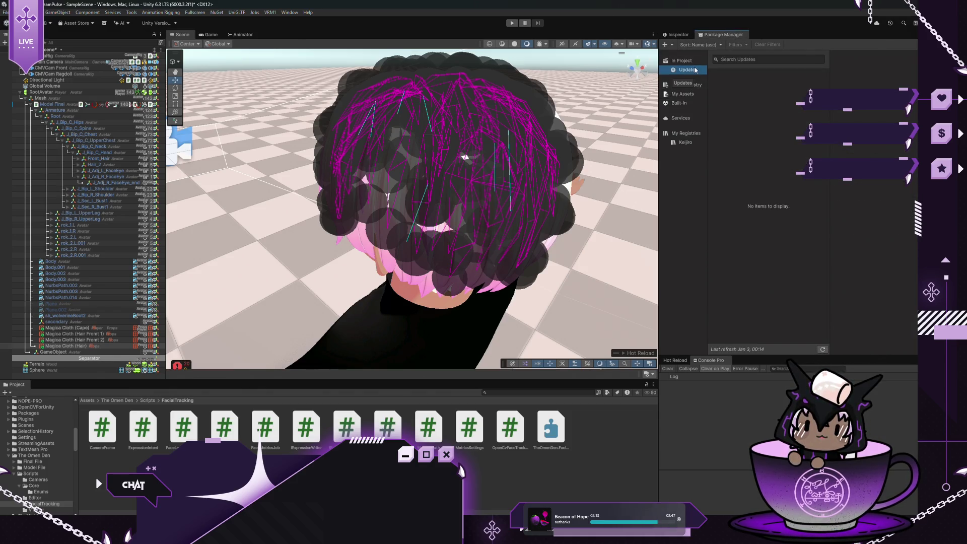
left_click(680, 94)
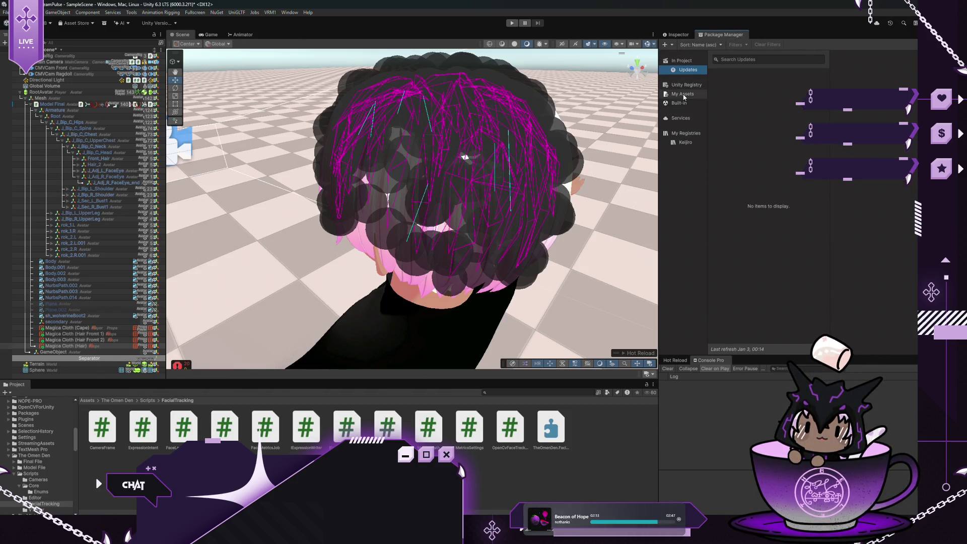
left_click(680, 60)
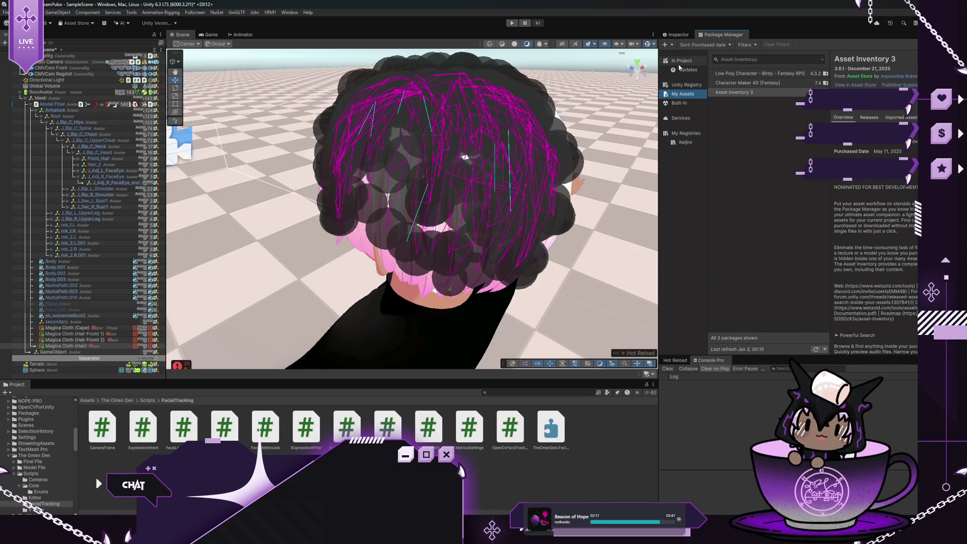
left_click(52, 104)
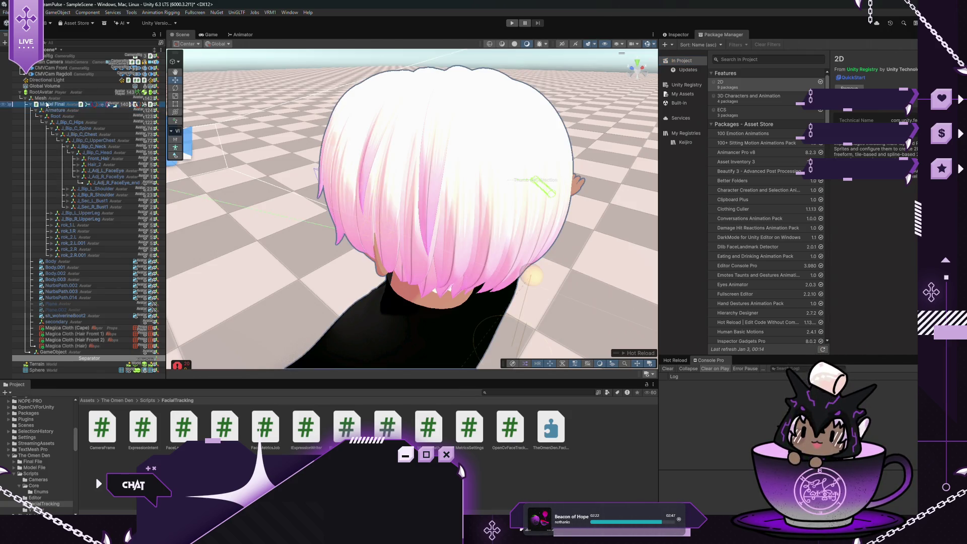
left_click(677, 34)
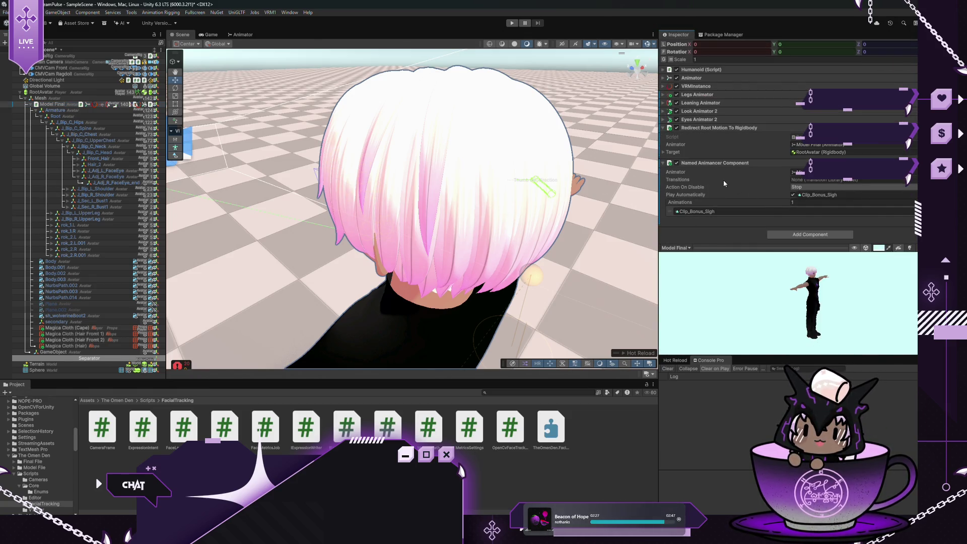
mouse_move(723, 182)
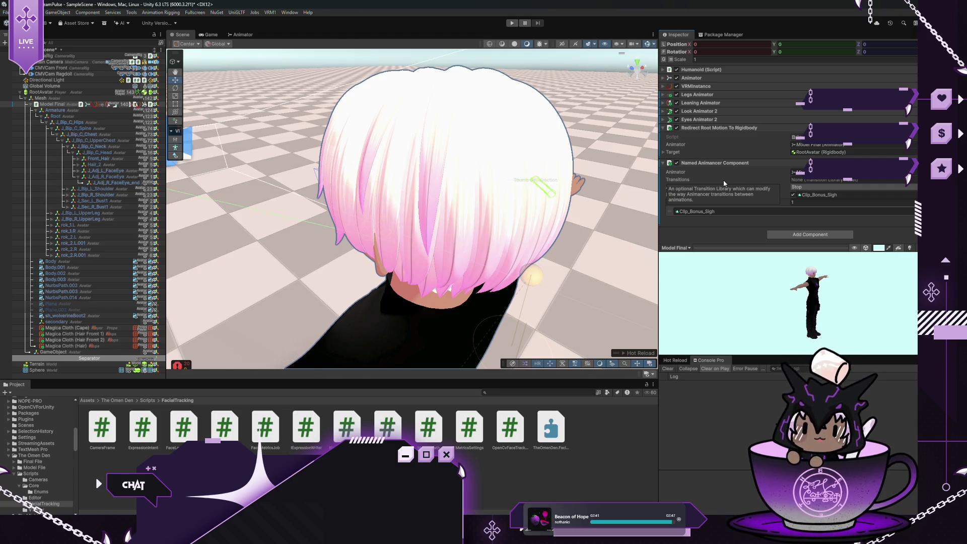
mouse_move(272, 170)
left_mouse_down()
mouse_move(443, 196)
mouse_move(378, 159)
mouse_move(399, 173)
left_mouse_up()
scroll(403, 169, "up", 6)
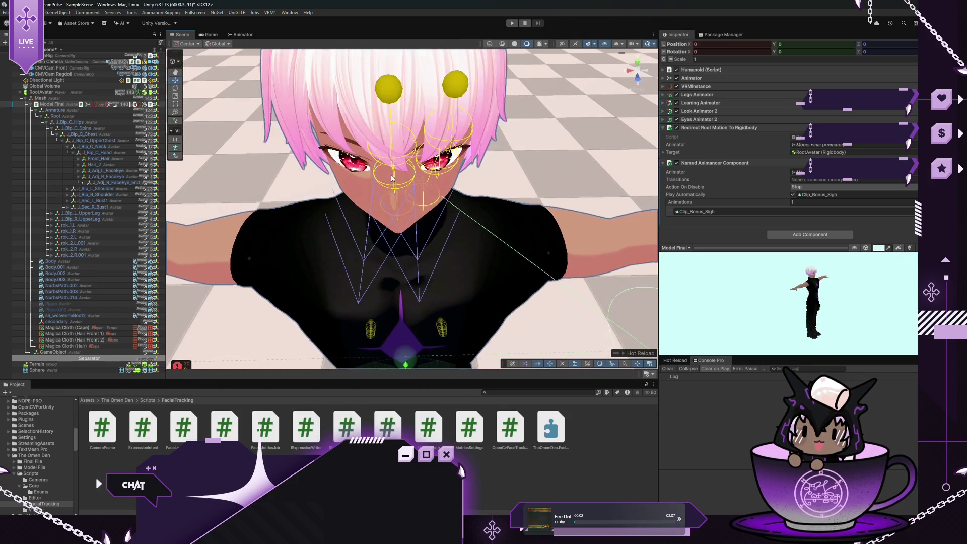
scroll(416, 163, "down", 10)
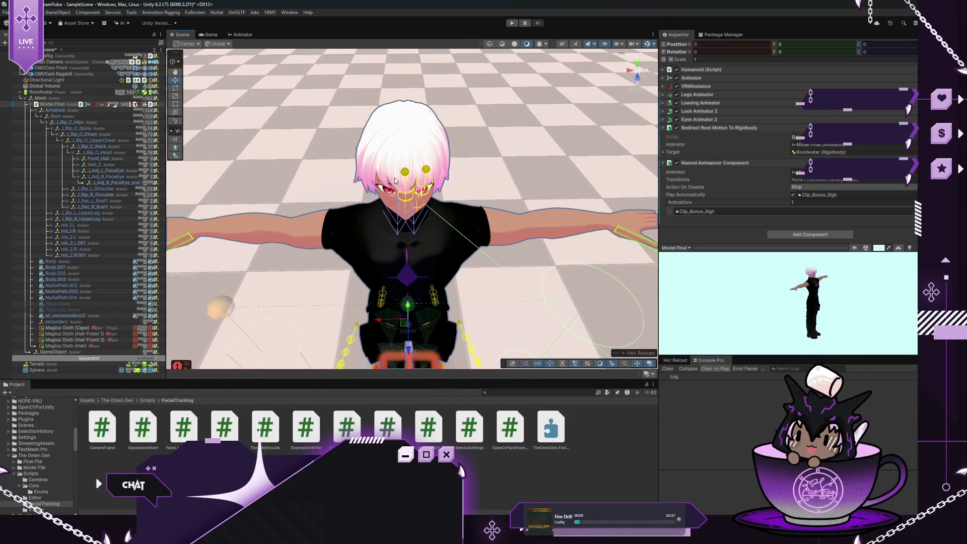
mouse_move(395, 180)
left_mouse_down()
mouse_move(398, 54)
mouse_move(1, 75)
left_mouse_up()
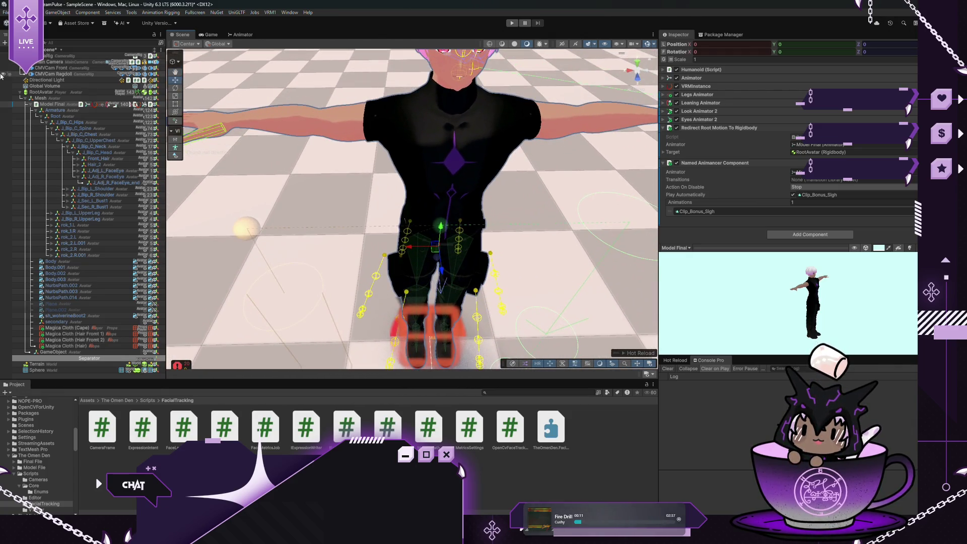
left_click(101, 92)
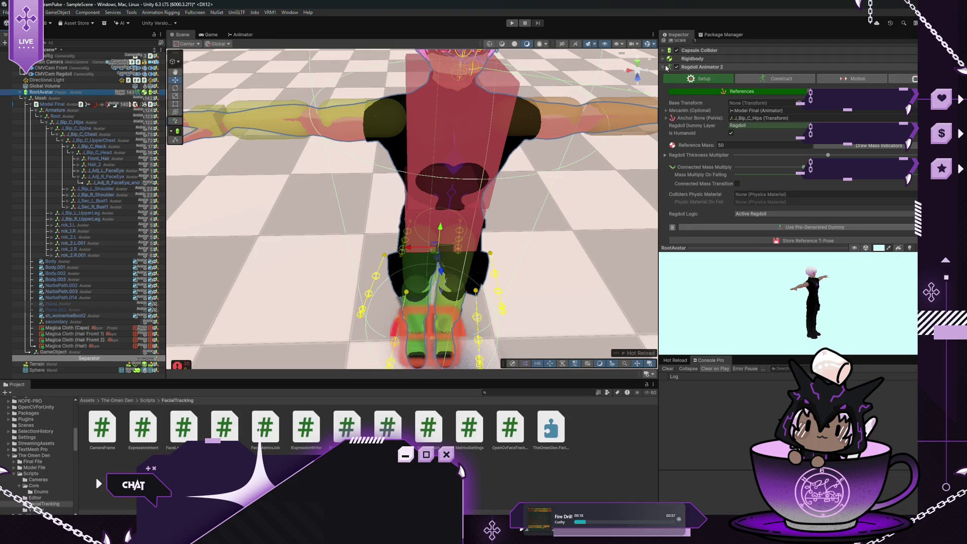
left_click(689, 59)
scroll(749, 96, "up", 3)
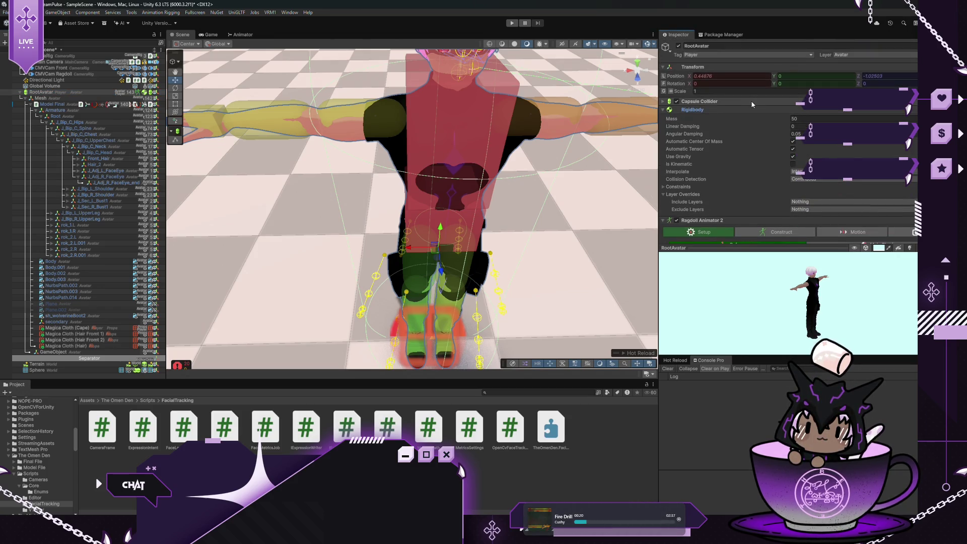
mouse_move(674, 160)
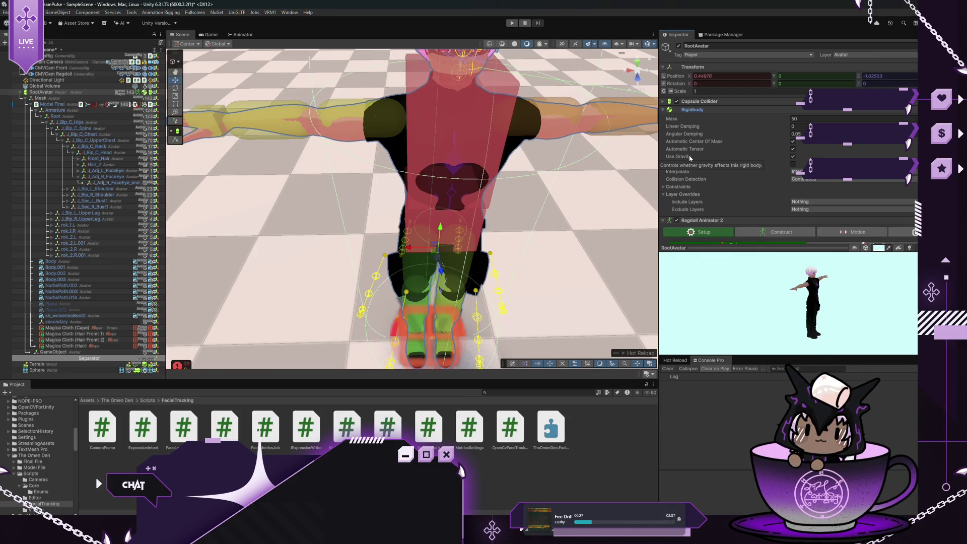
scroll(721, 181, "down", 3)
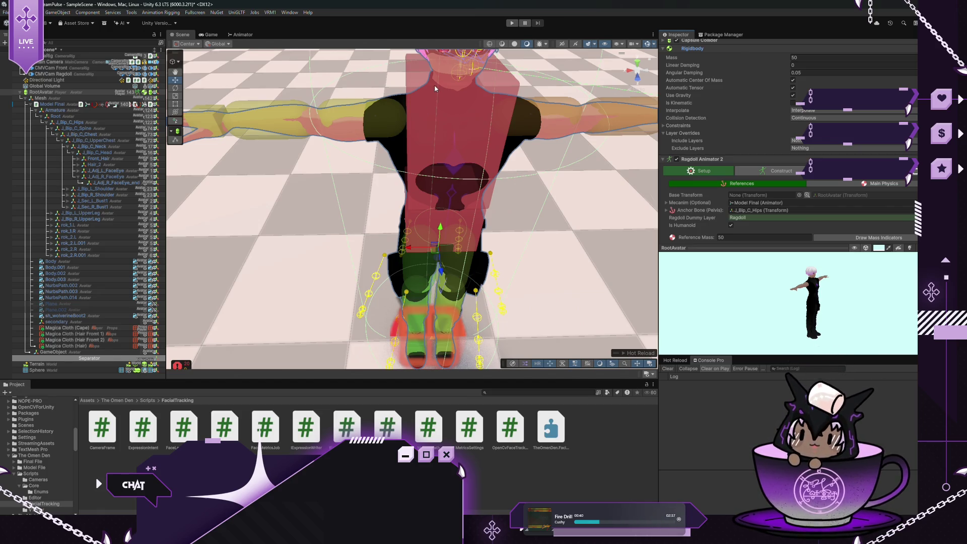
scroll(434, 84, "down", 2)
scroll(436, 83, "up", 2)
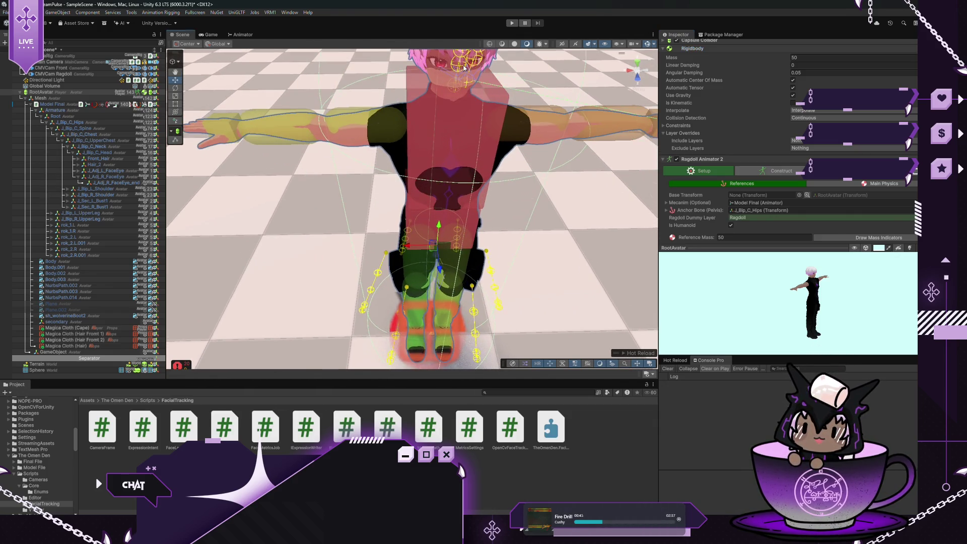
mouse_move(460, 70)
left_mouse_down()
mouse_move(470, 140)
mouse_move(462, 151)
left_mouse_up()
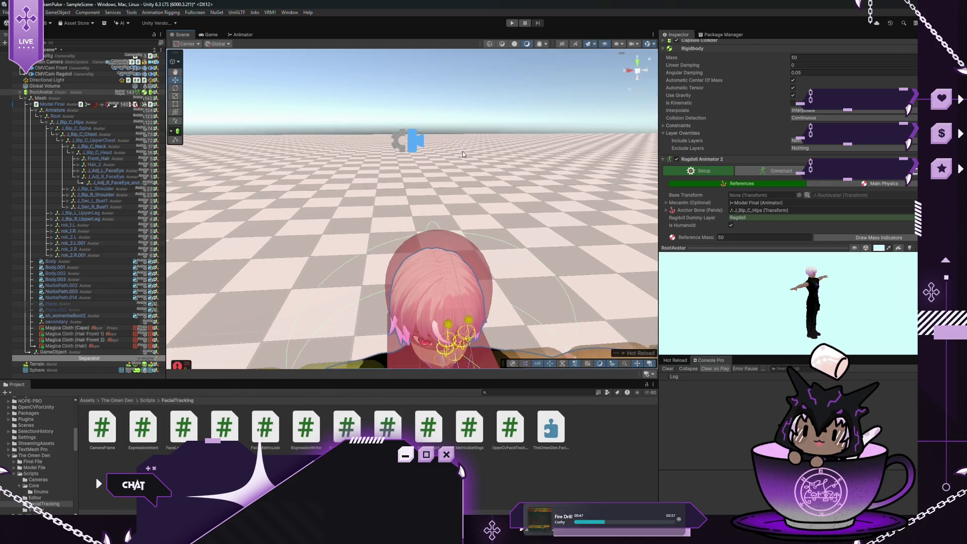
scroll(462, 151, "up", 5)
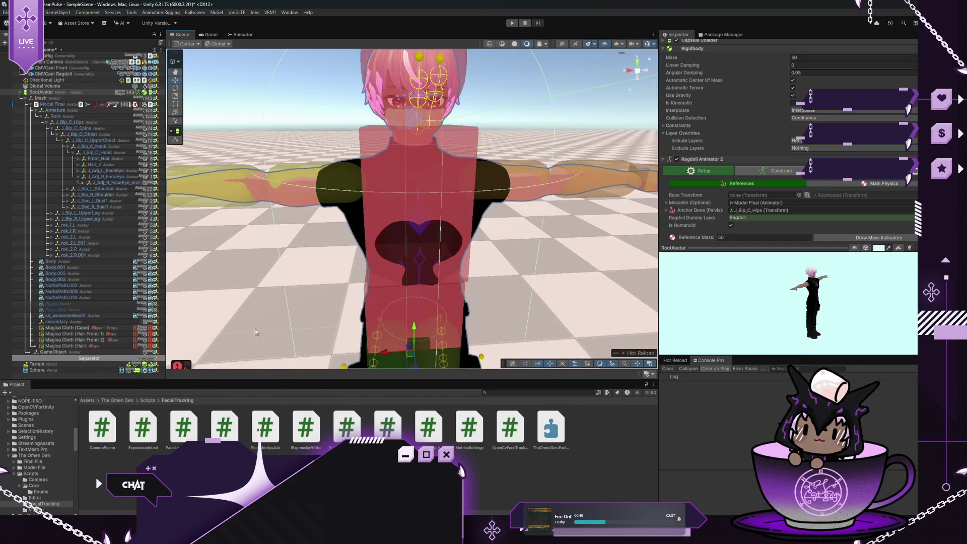
left_click(255, 329)
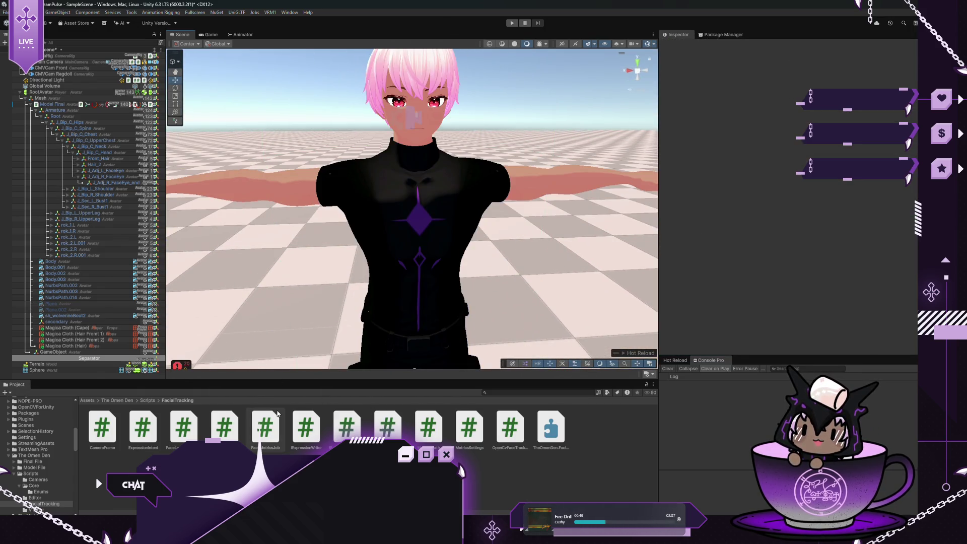
Select Model Final in the Hierarchy to show its components in the Inspector
left_click(55, 104)
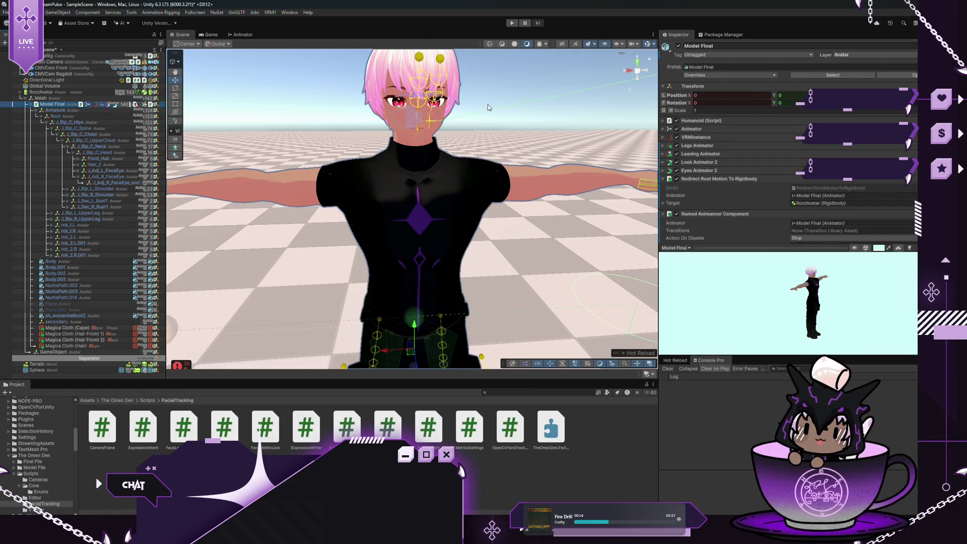